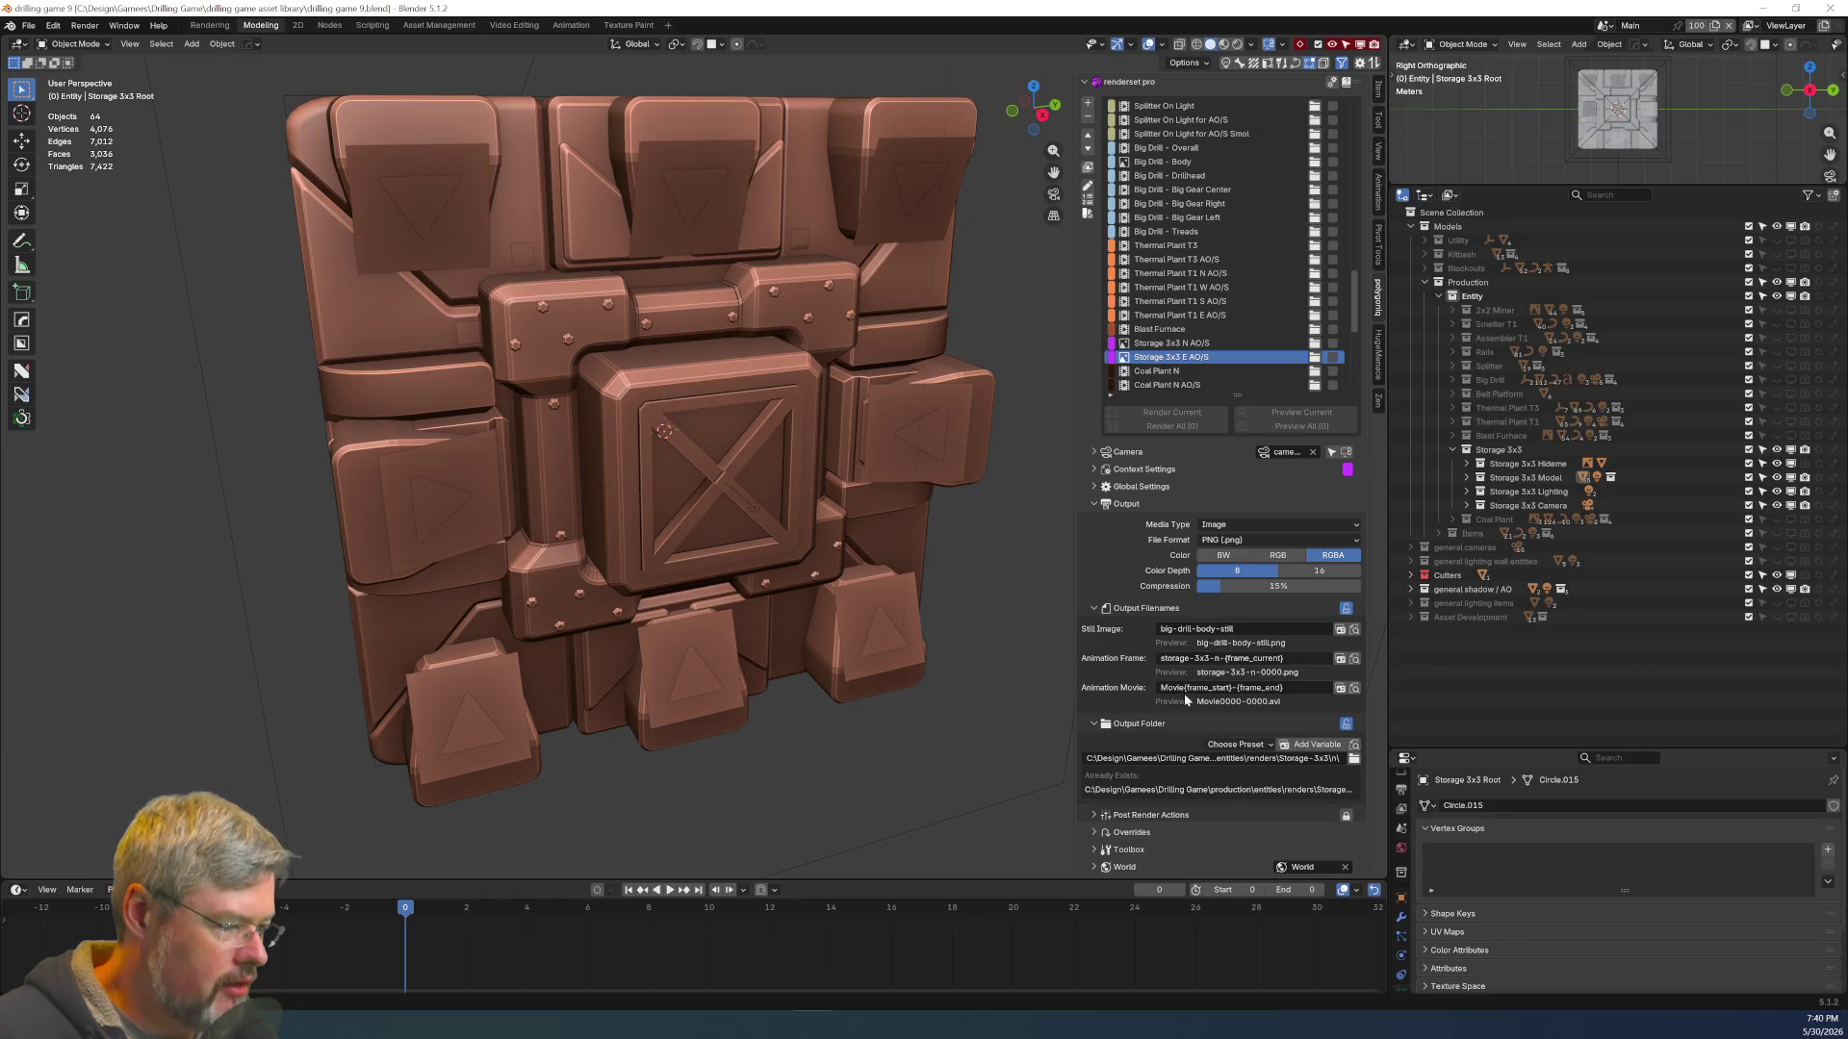
# Change the Animation Frame filename from storage-3x3-n- to storage-3x3-e-
pyautogui.click(1215, 658)
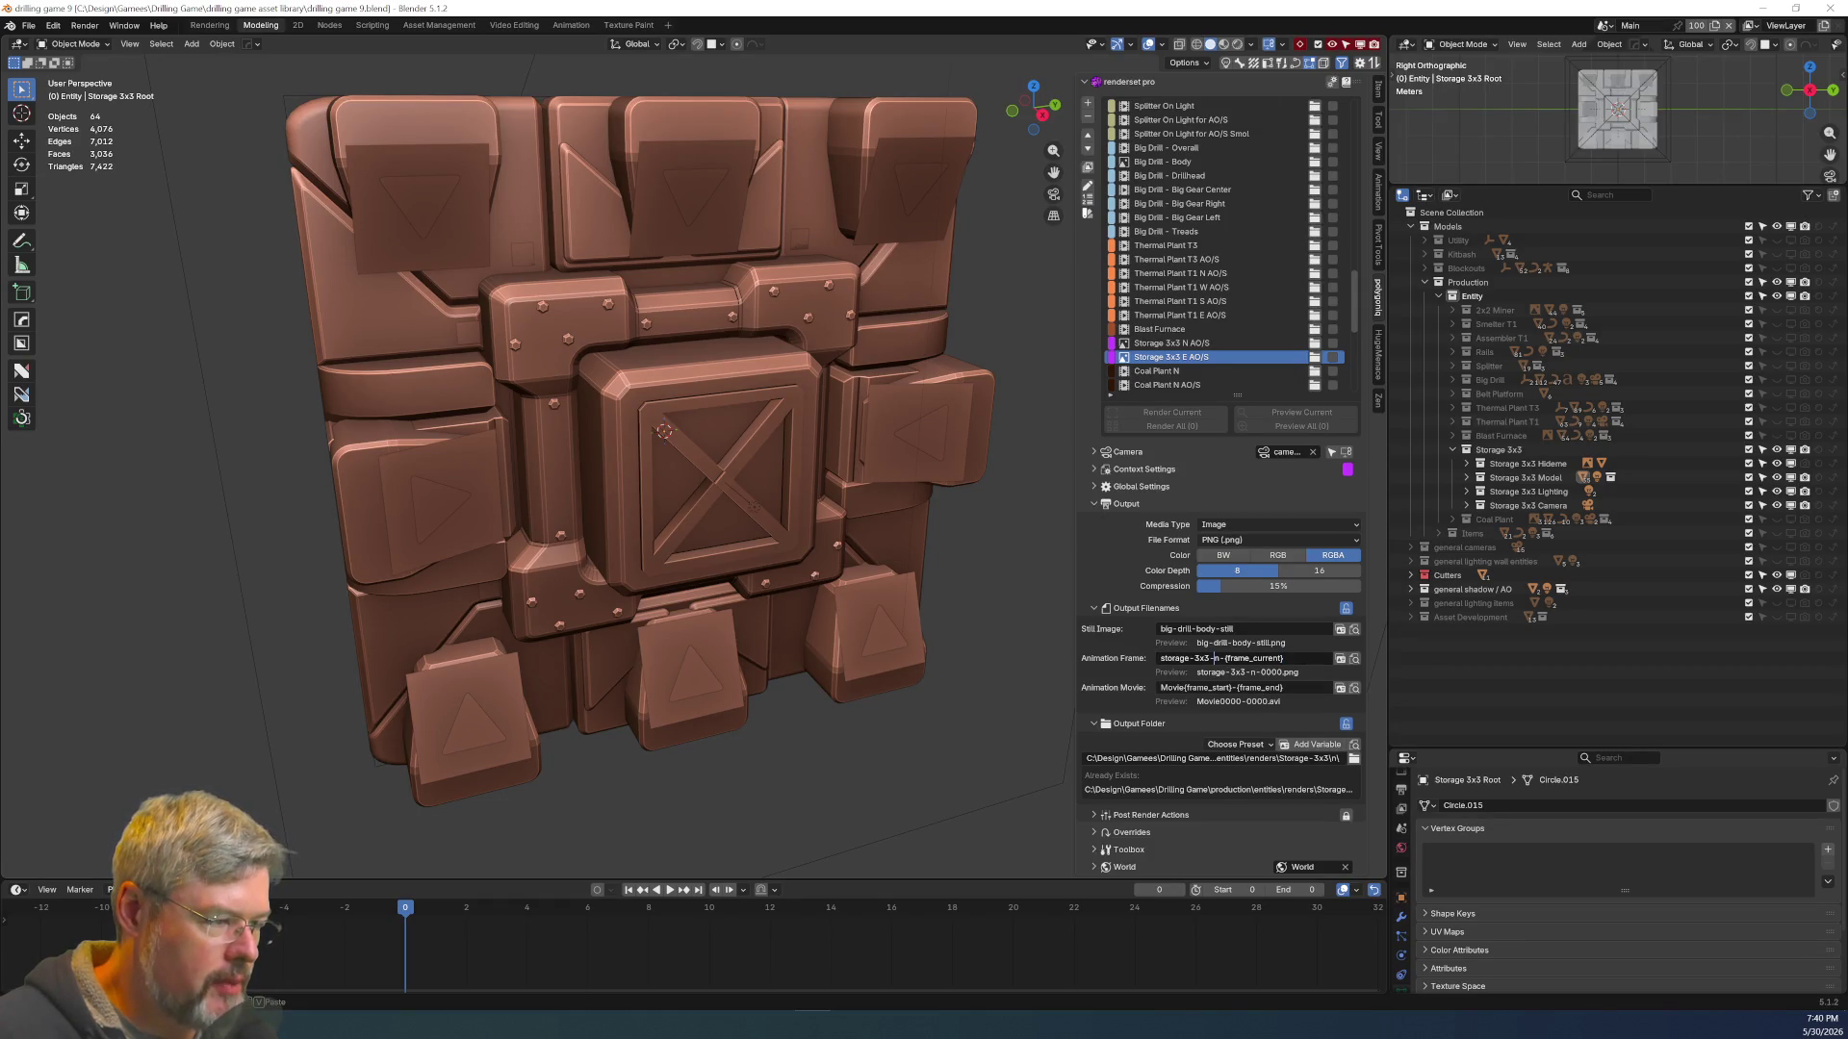
pyautogui.press('Delete')
pyautogui.write('e')
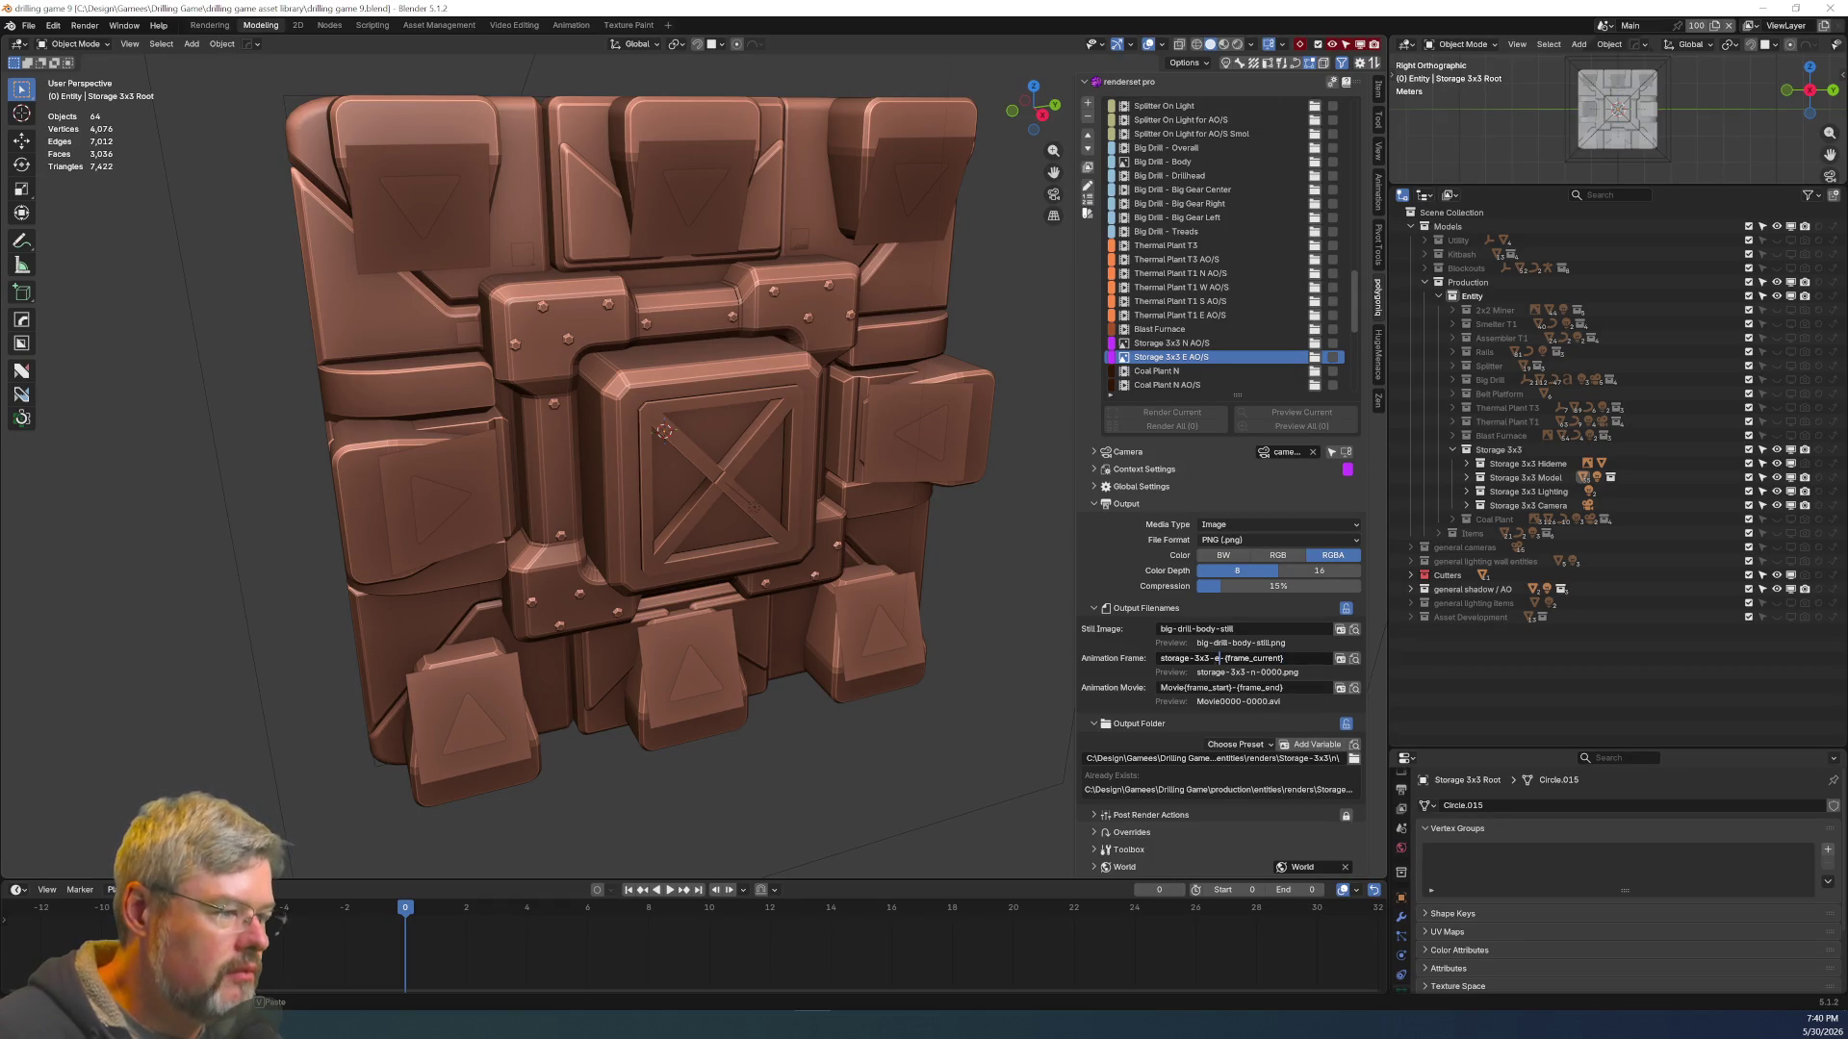
# Set the Output Folder to renders\Storage-3x3\e, then select the Storage 3x3 N AO/S render set
pyautogui.hotkey('alt', 'Tab')
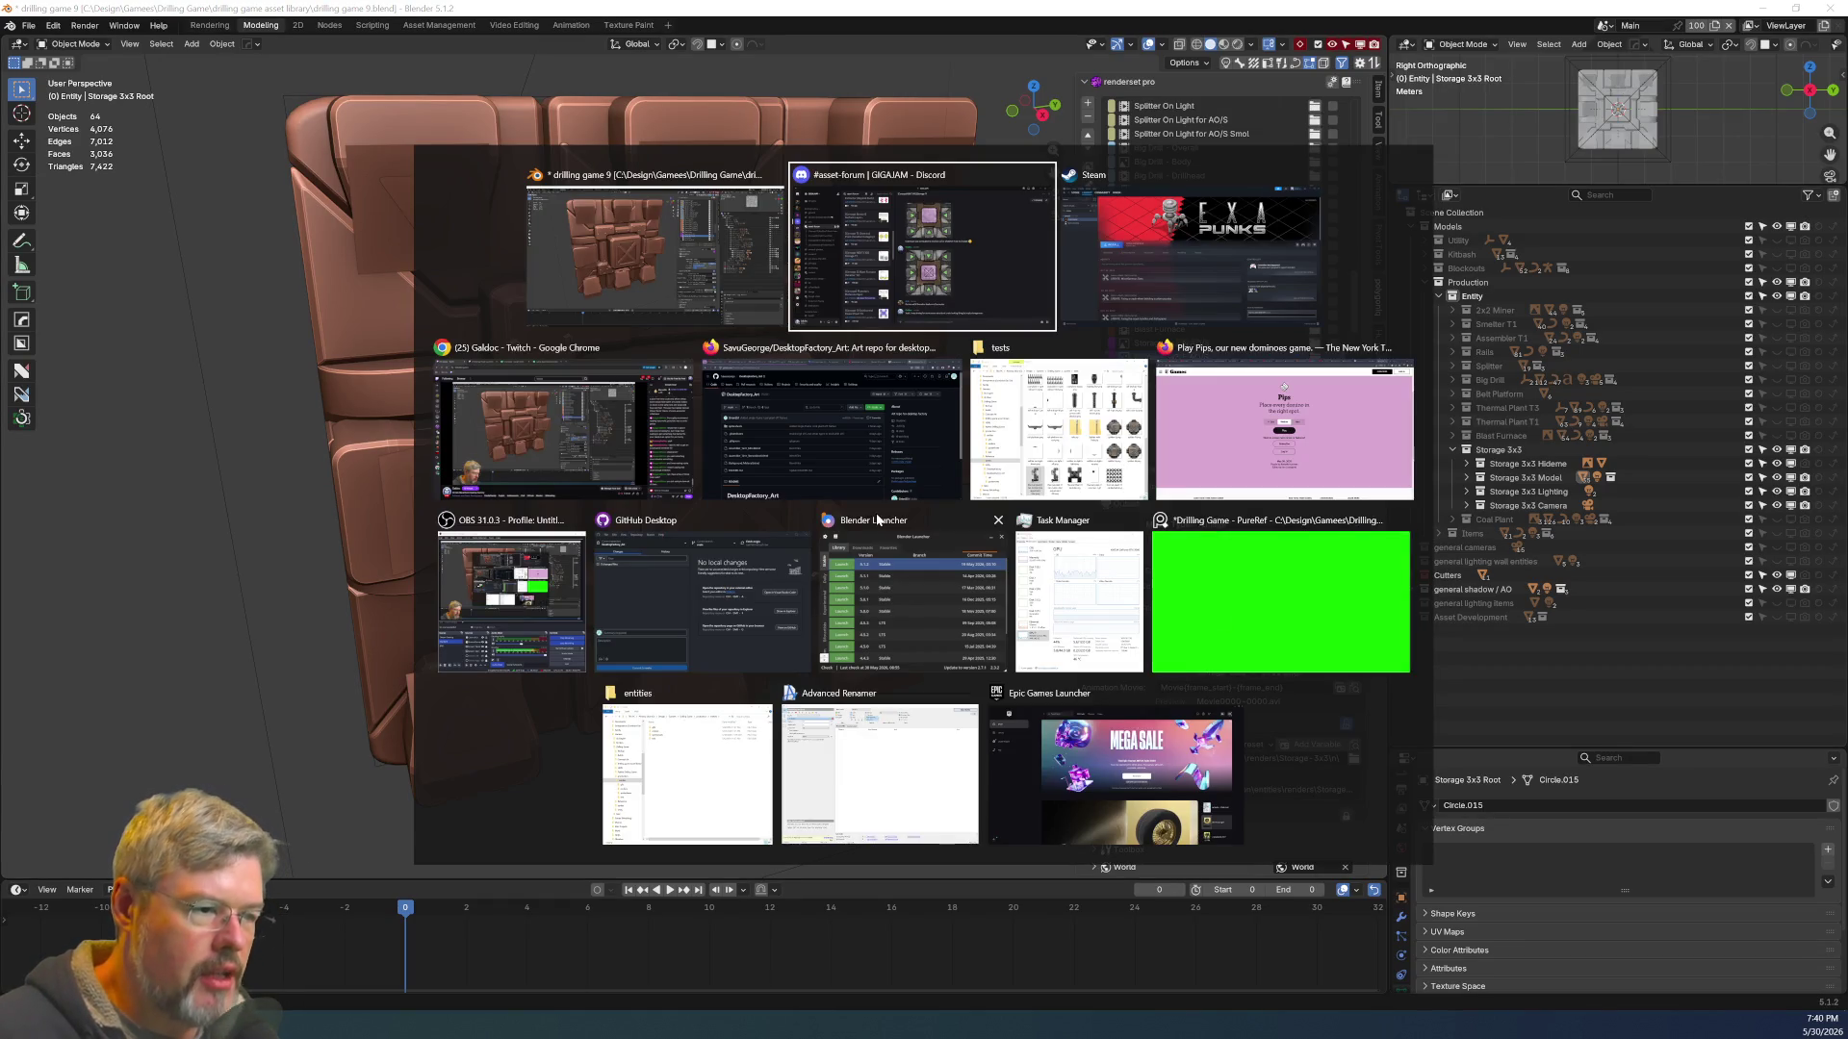
pyautogui.click(1059, 429)
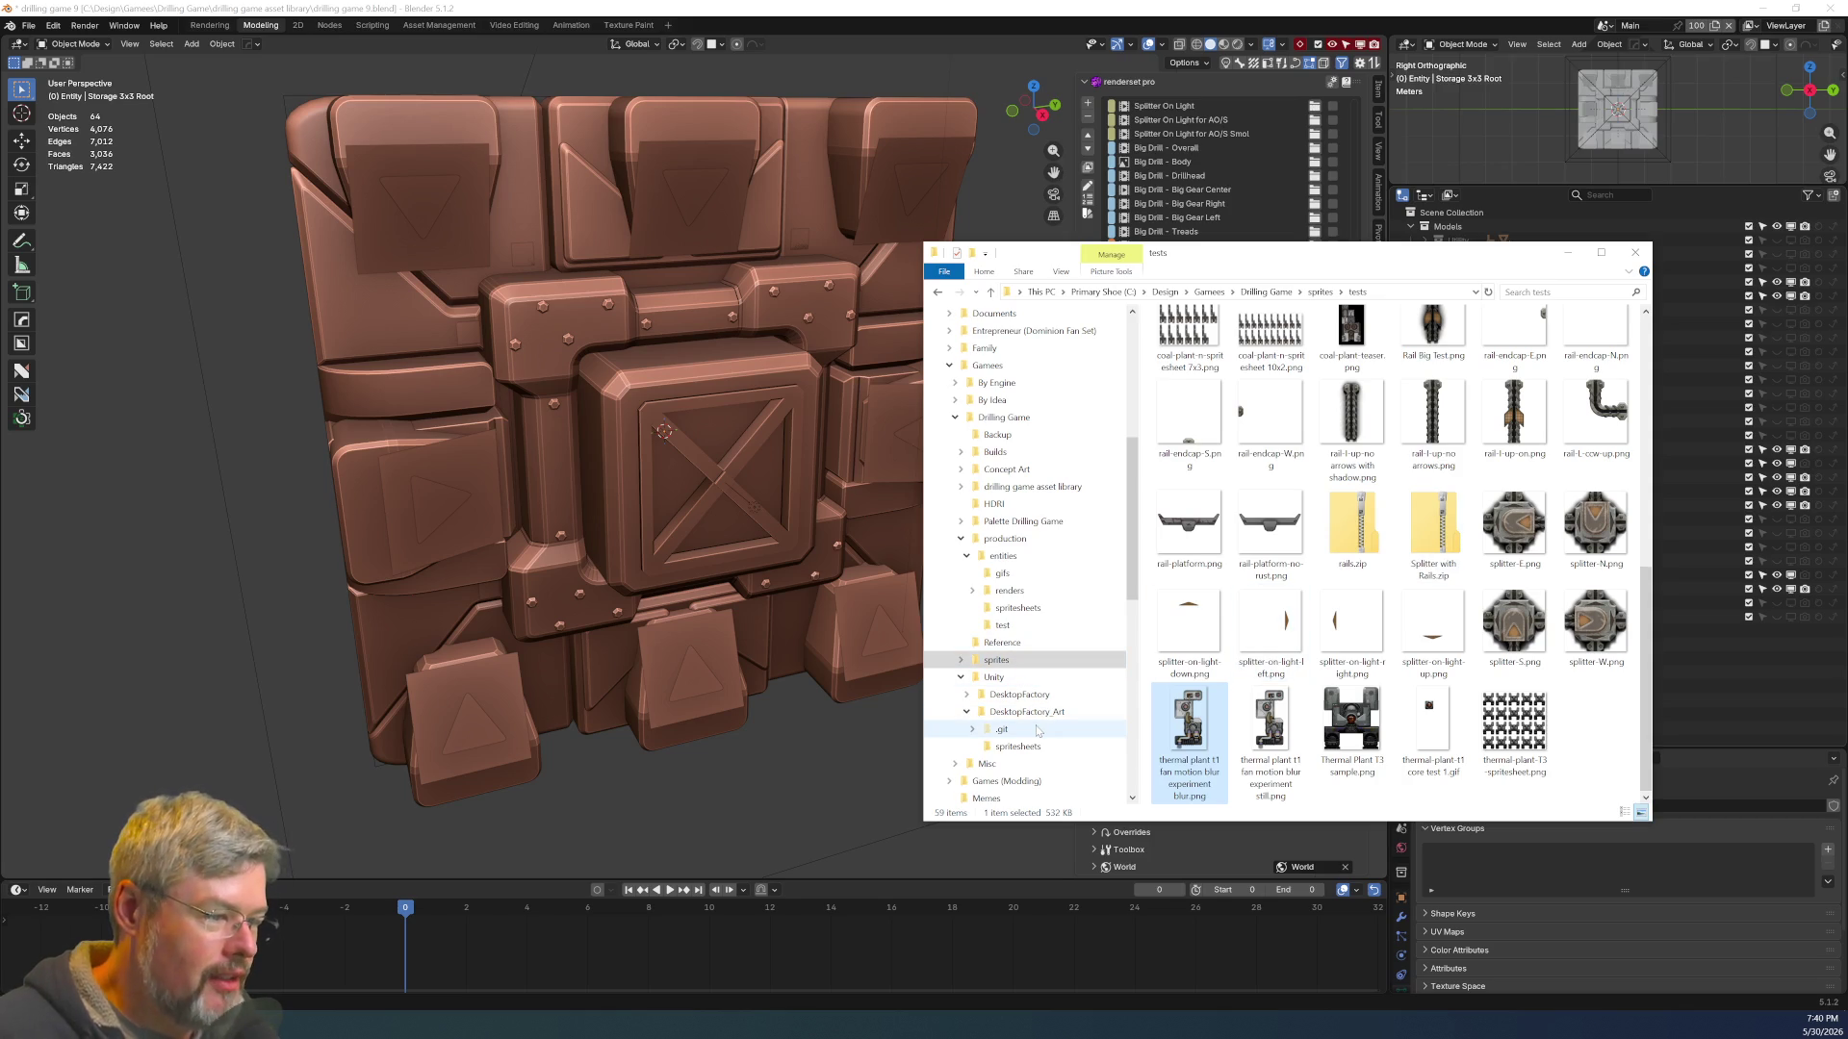
pyautogui.click(964, 662)
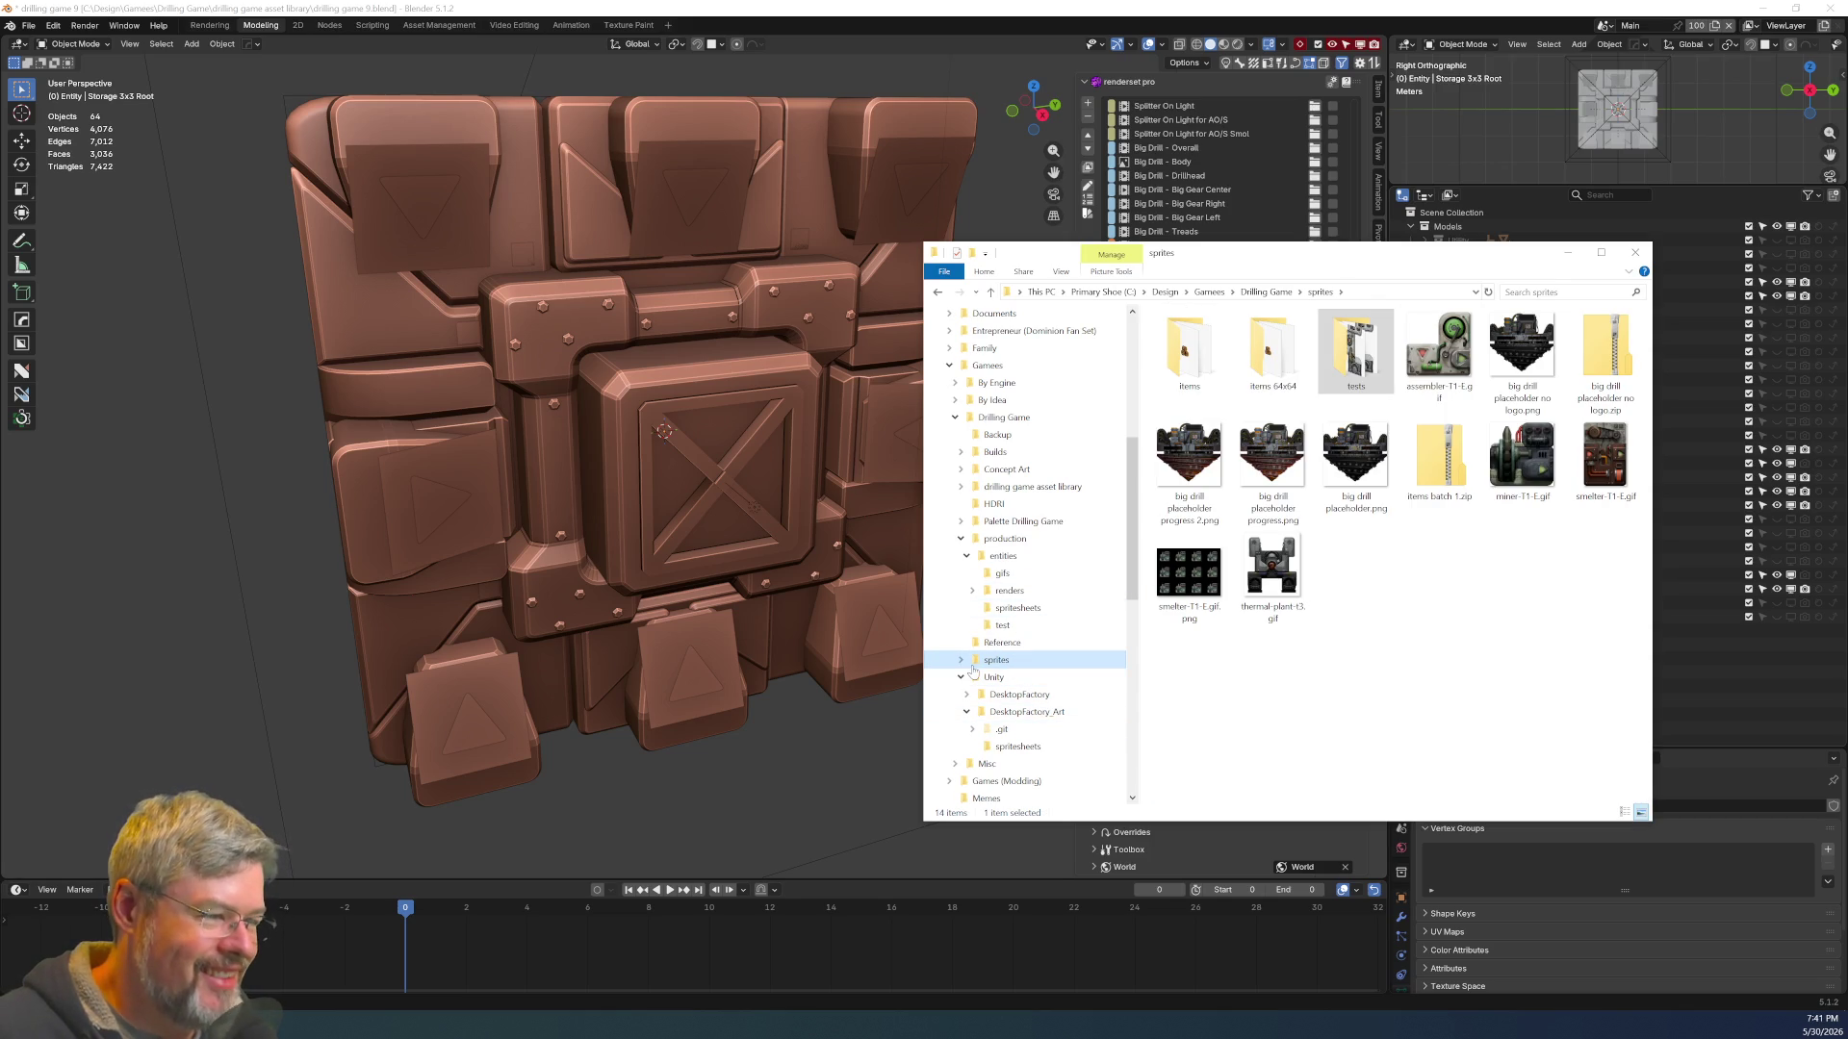
pyautogui.click(912, 964)
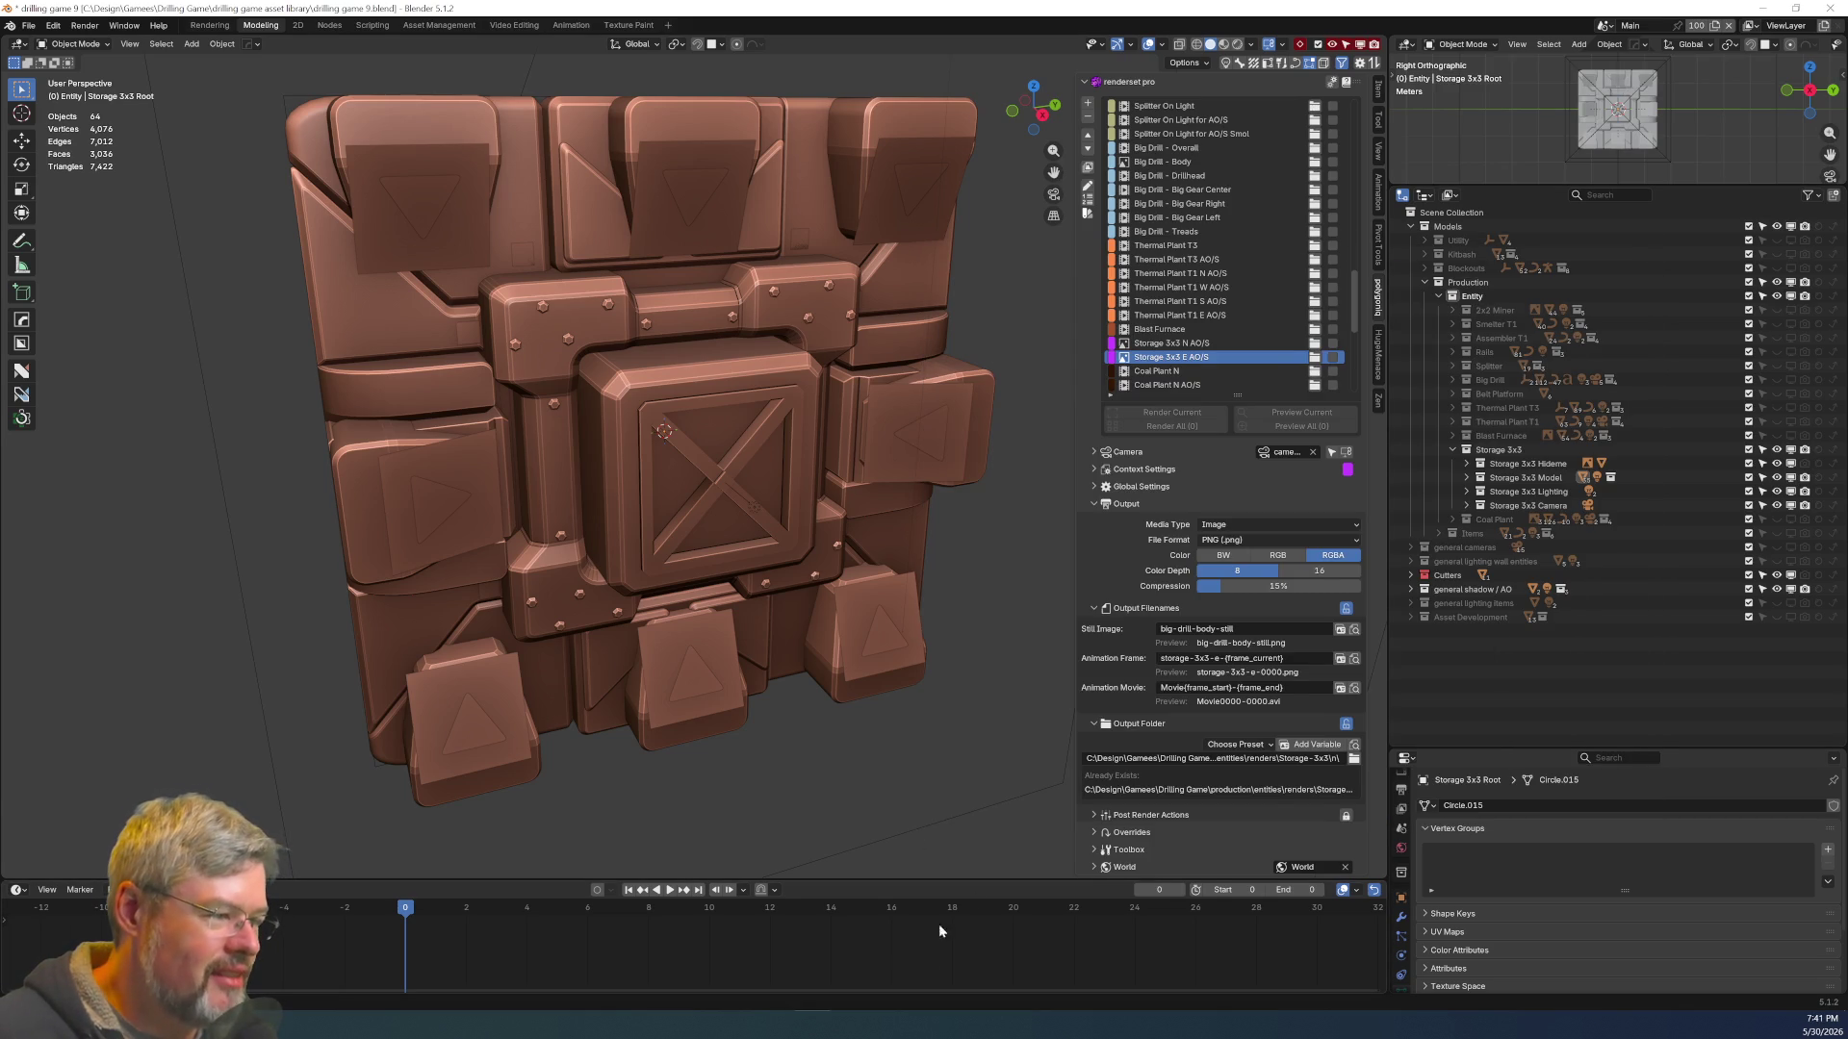
pyautogui.click(1353, 758)
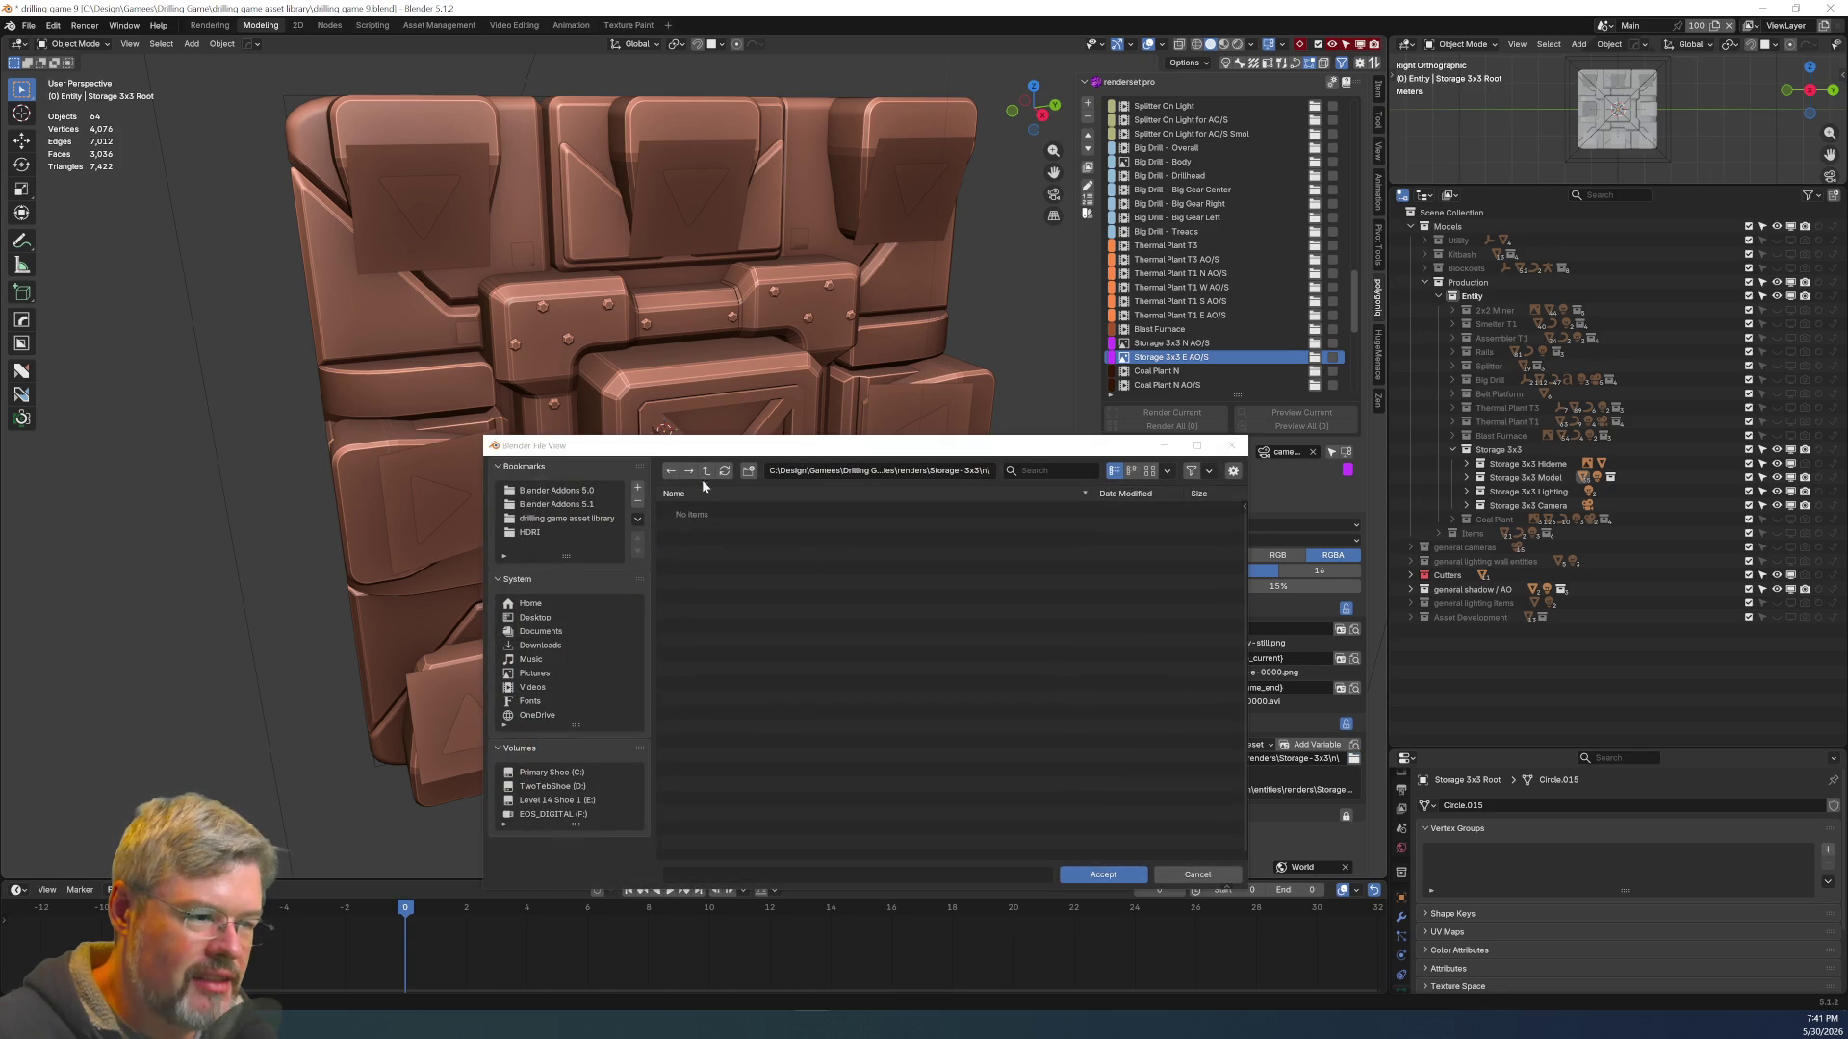
pyautogui.click(705, 472)
pyautogui.click(692, 510)
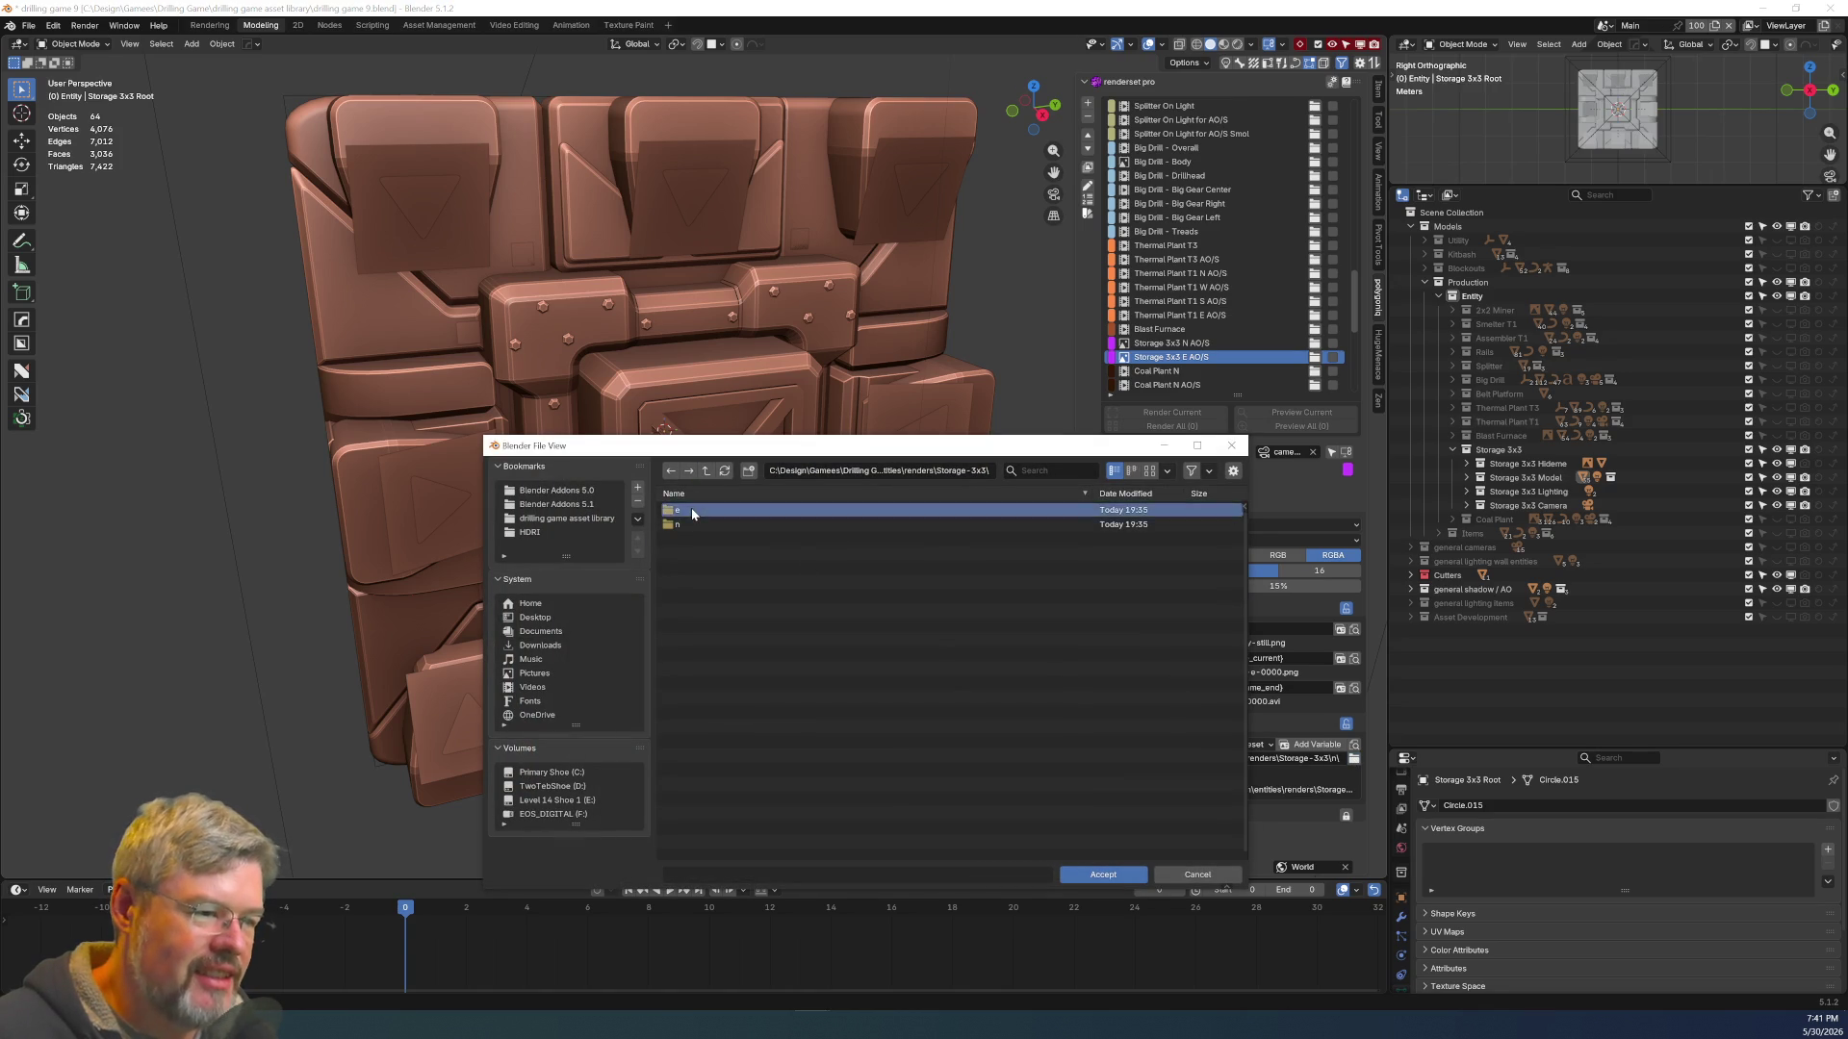
pyautogui.doubleClick(691, 510)
pyautogui.click(1103, 874)
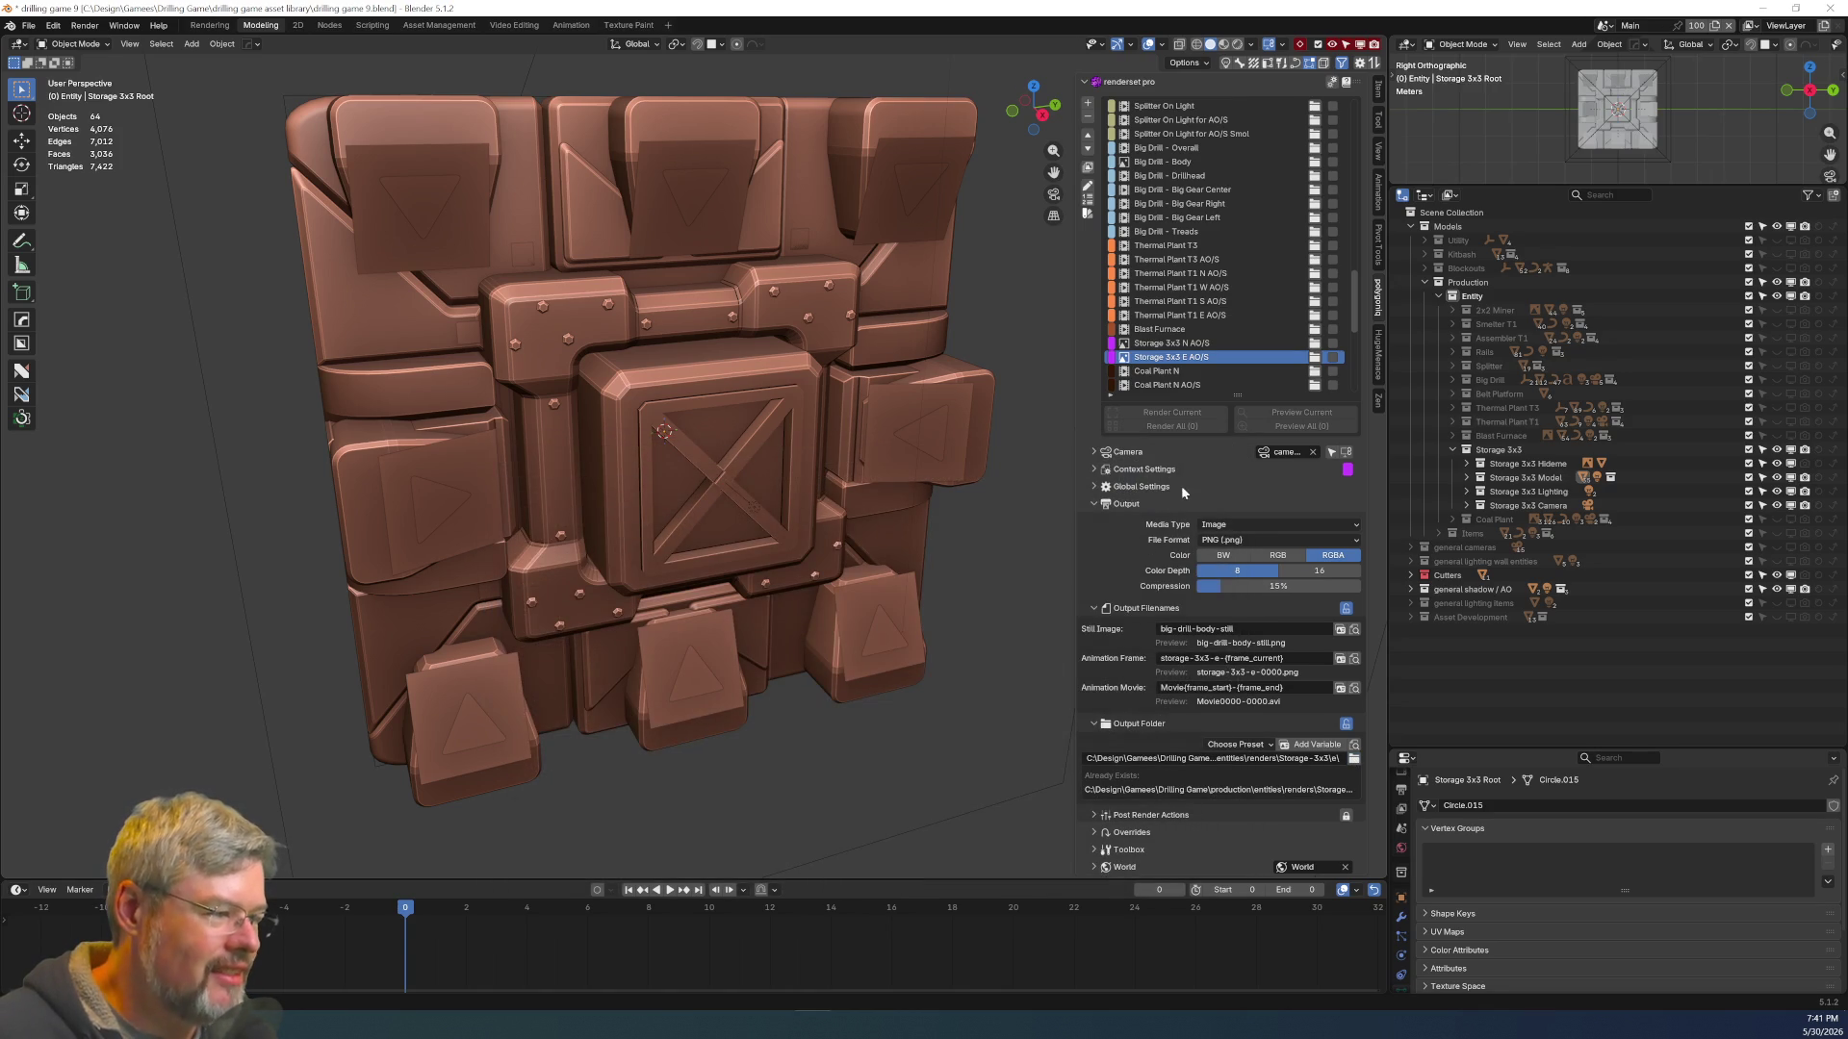
pyautogui.click(1186, 344)
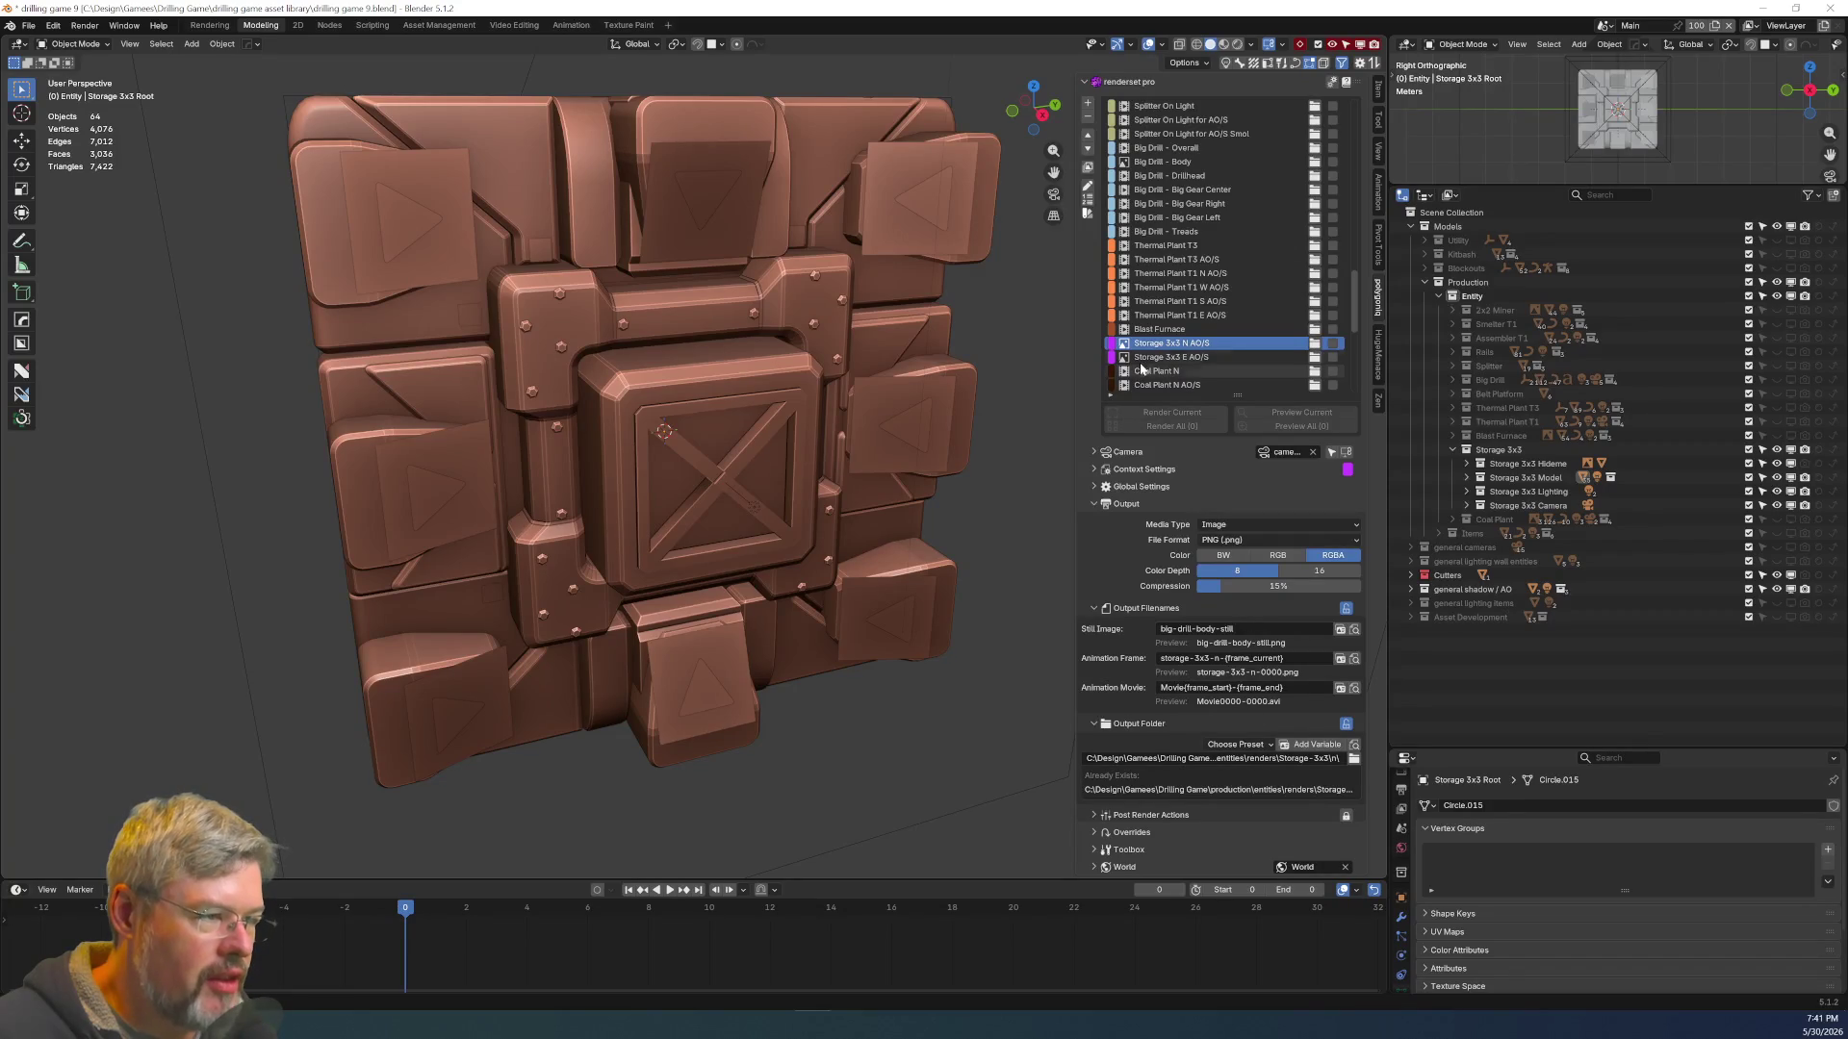
pyautogui.click(1150, 358)
pyautogui.moveTo(826, 580); pyautogui.dragTo(730, 443, button='middle')
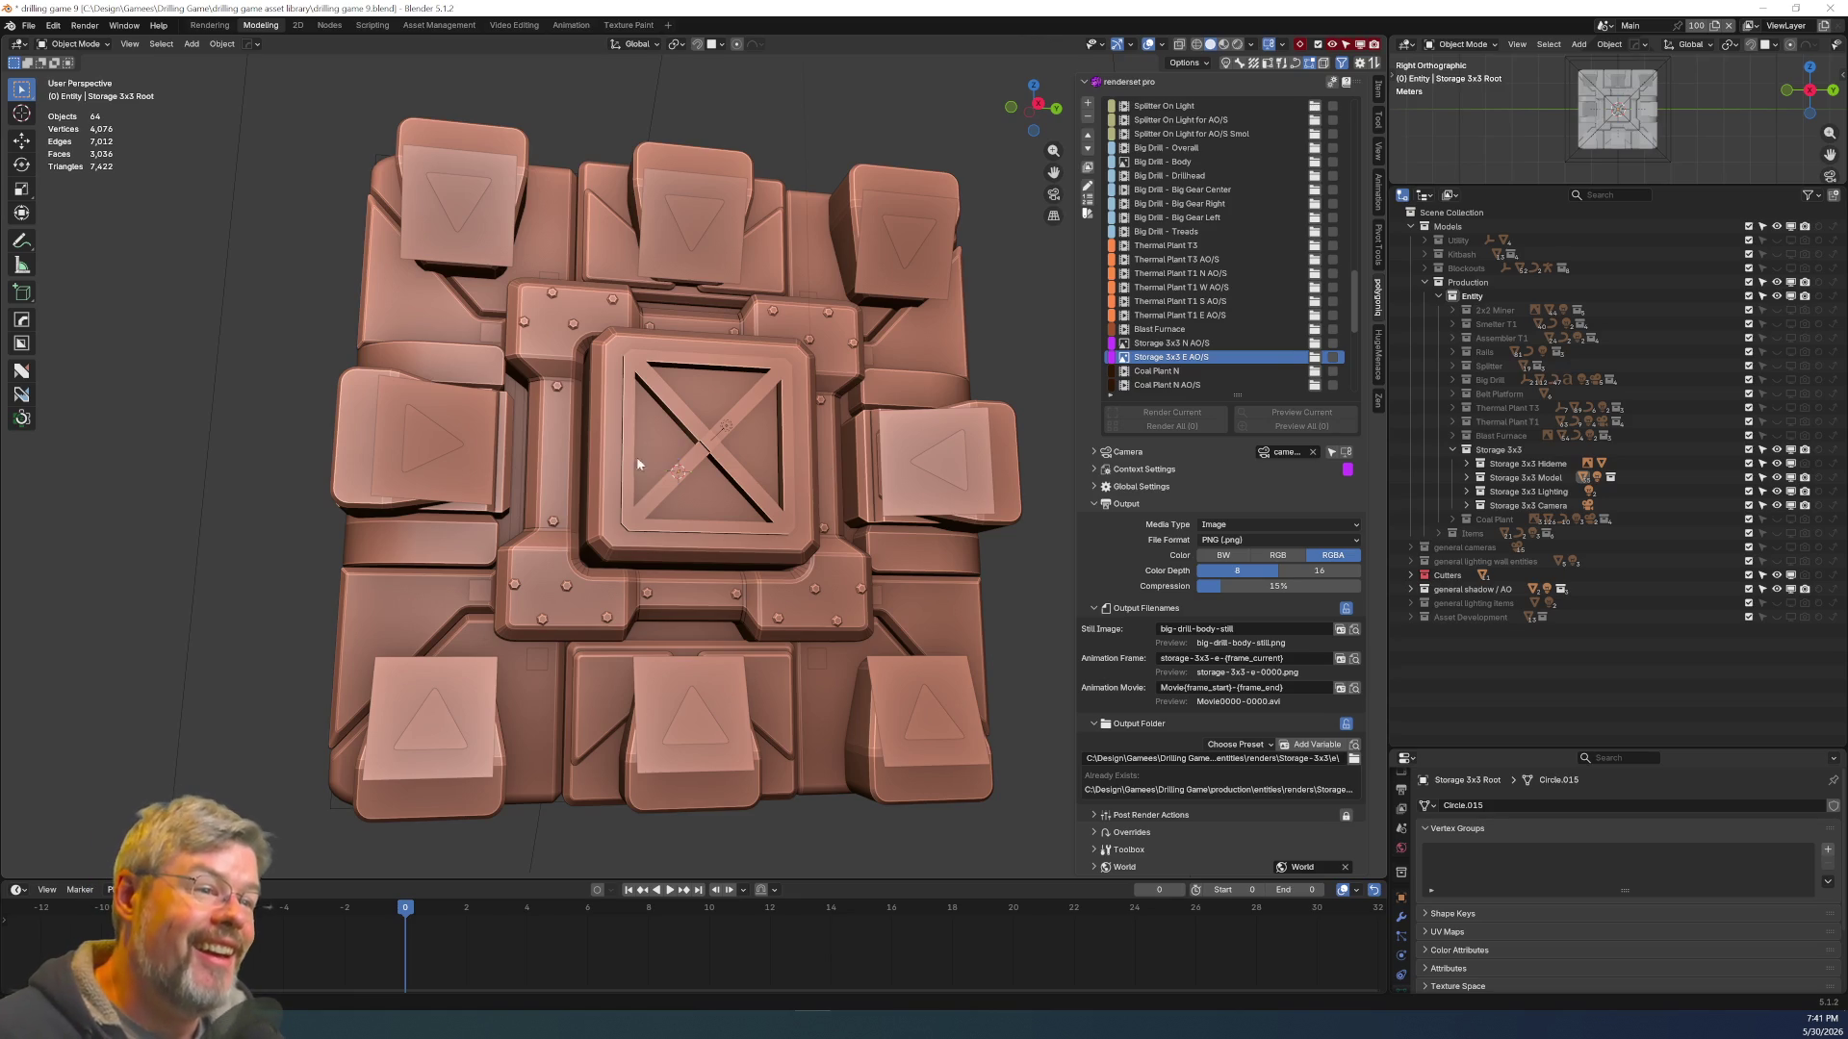
pyautogui.scroll(5, 707, 464)
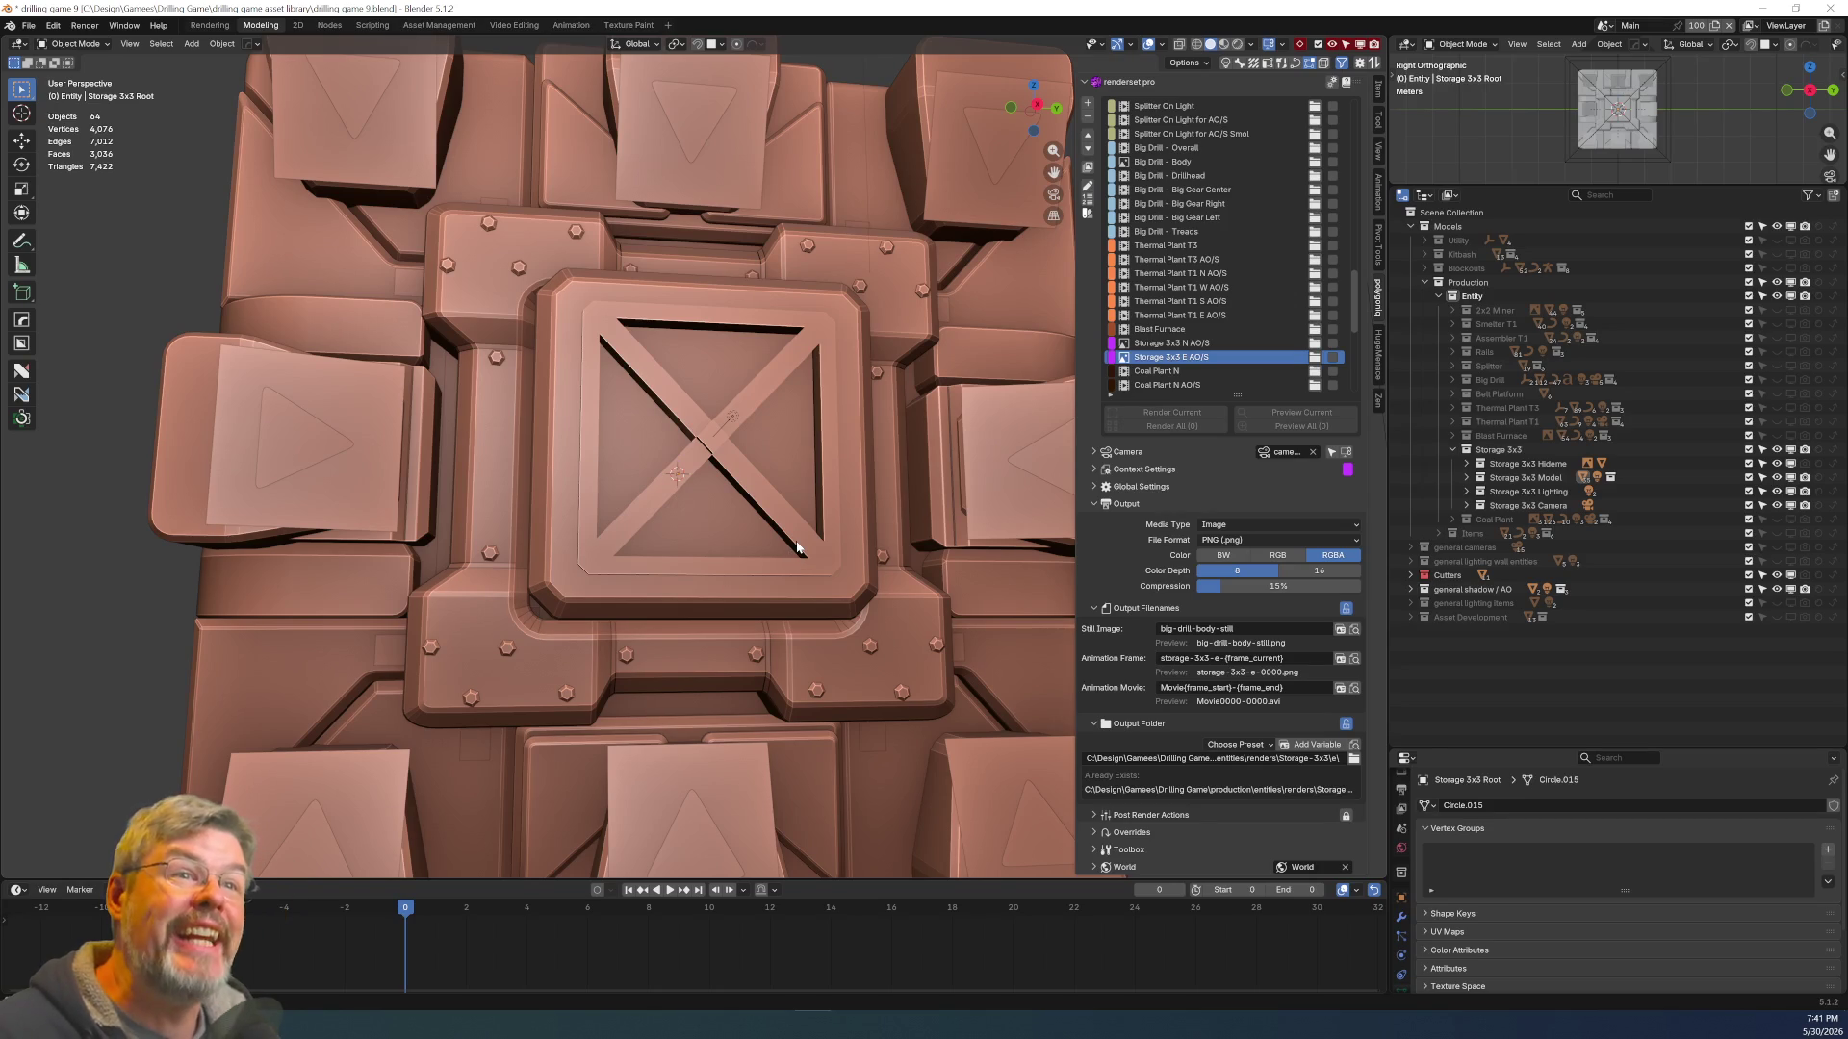
pyautogui.scroll(-5, 770, 535)
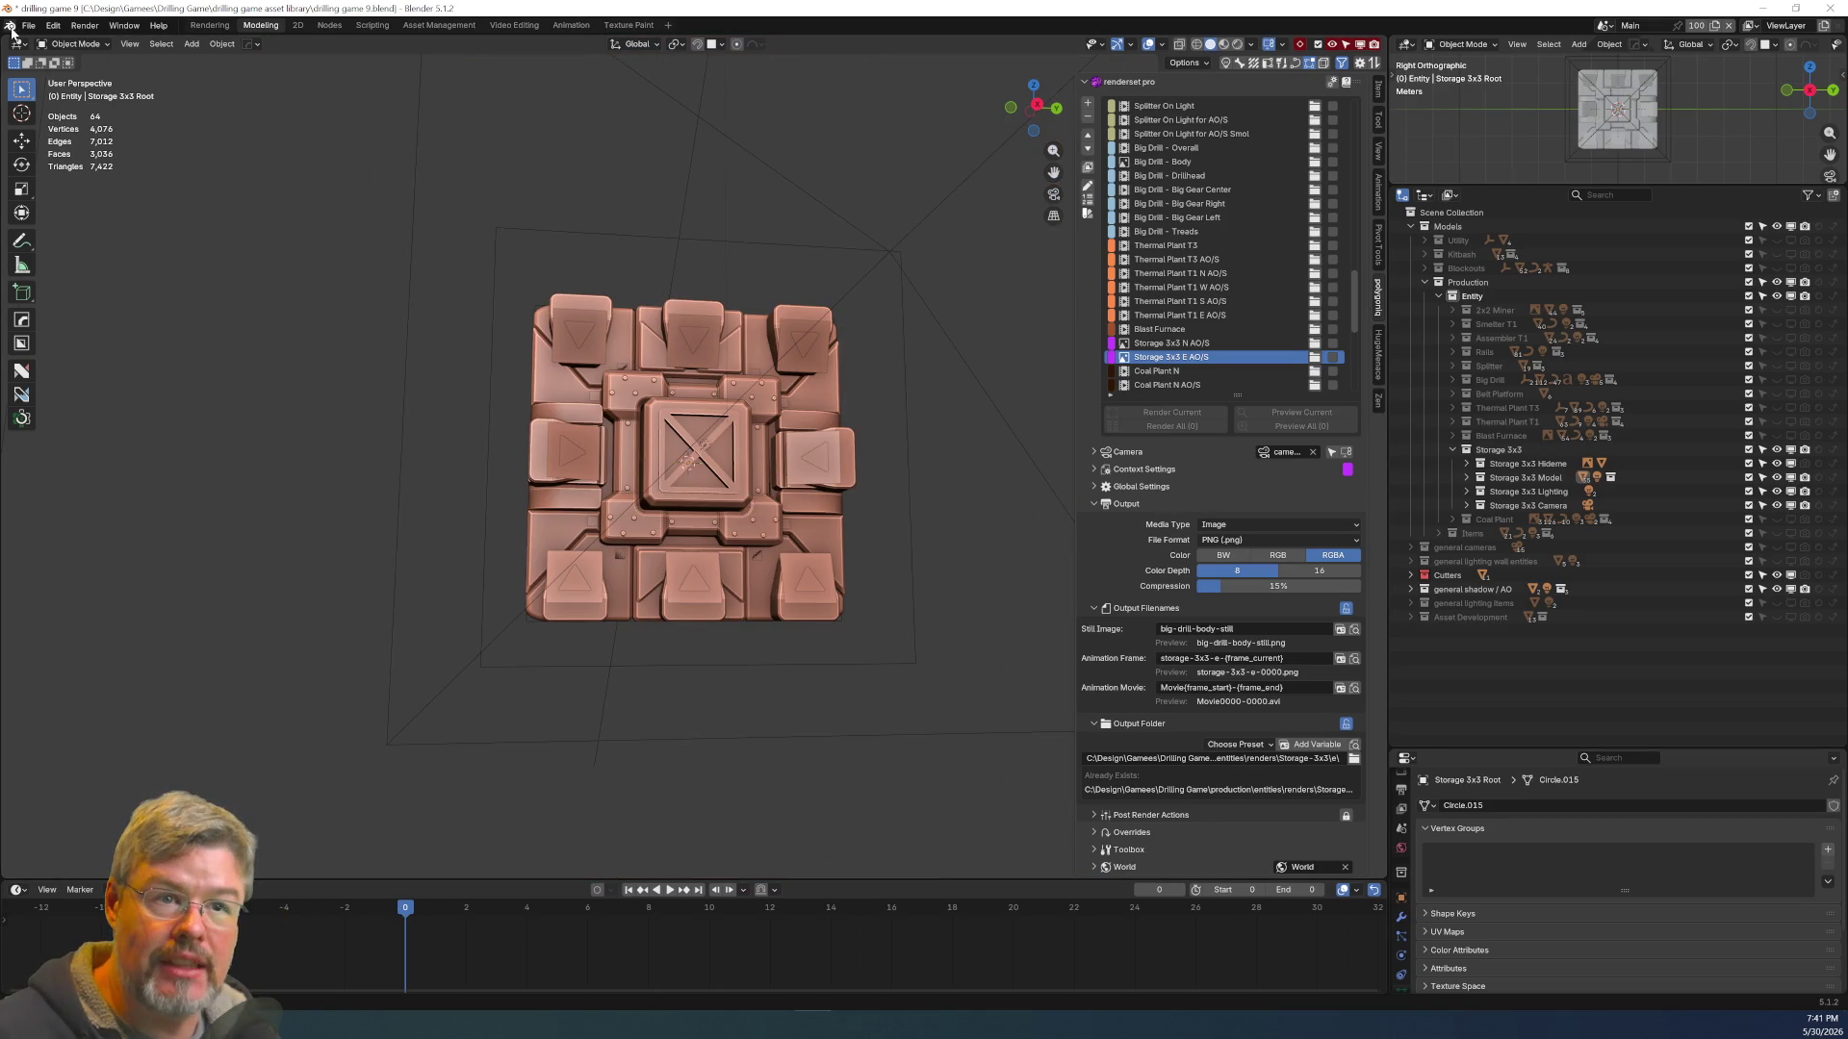
# Save the blend file and render the Storage 3x3 E frame with F12
pyautogui.click(29, 25)
pyautogui.click(81, 119)
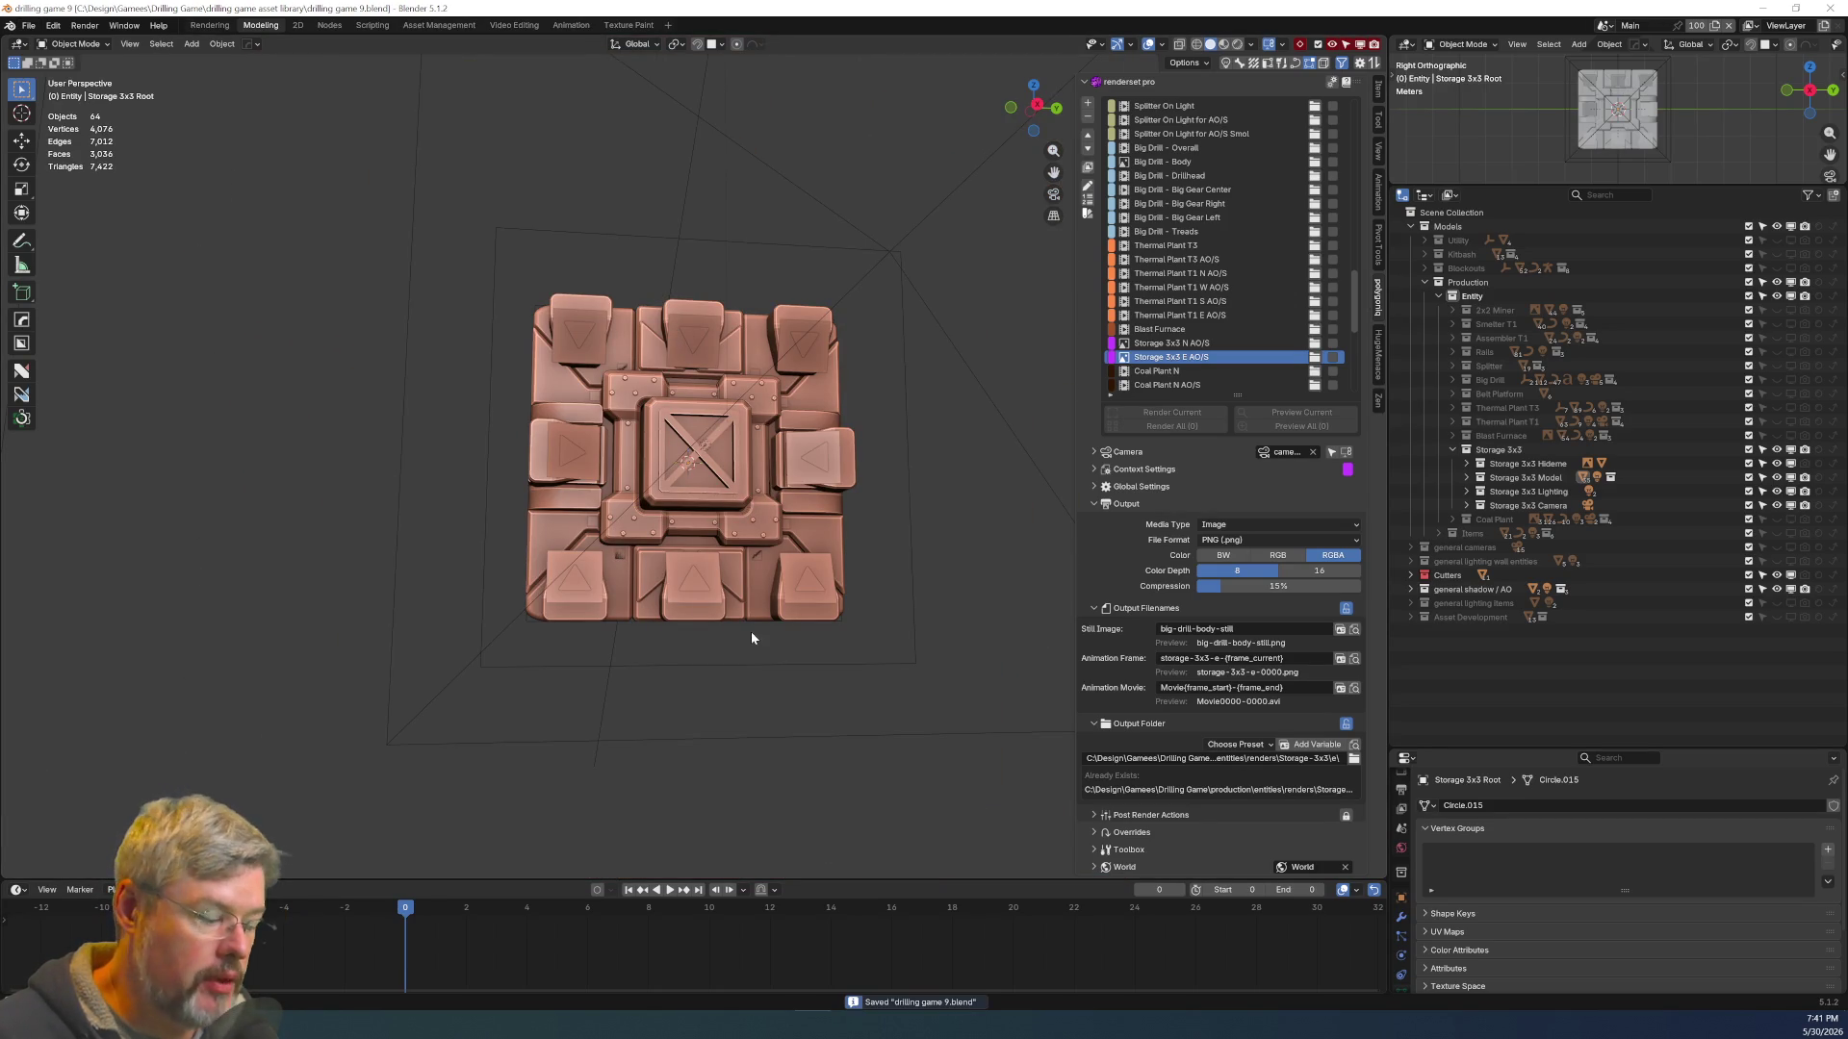
pyautogui.press('F12')
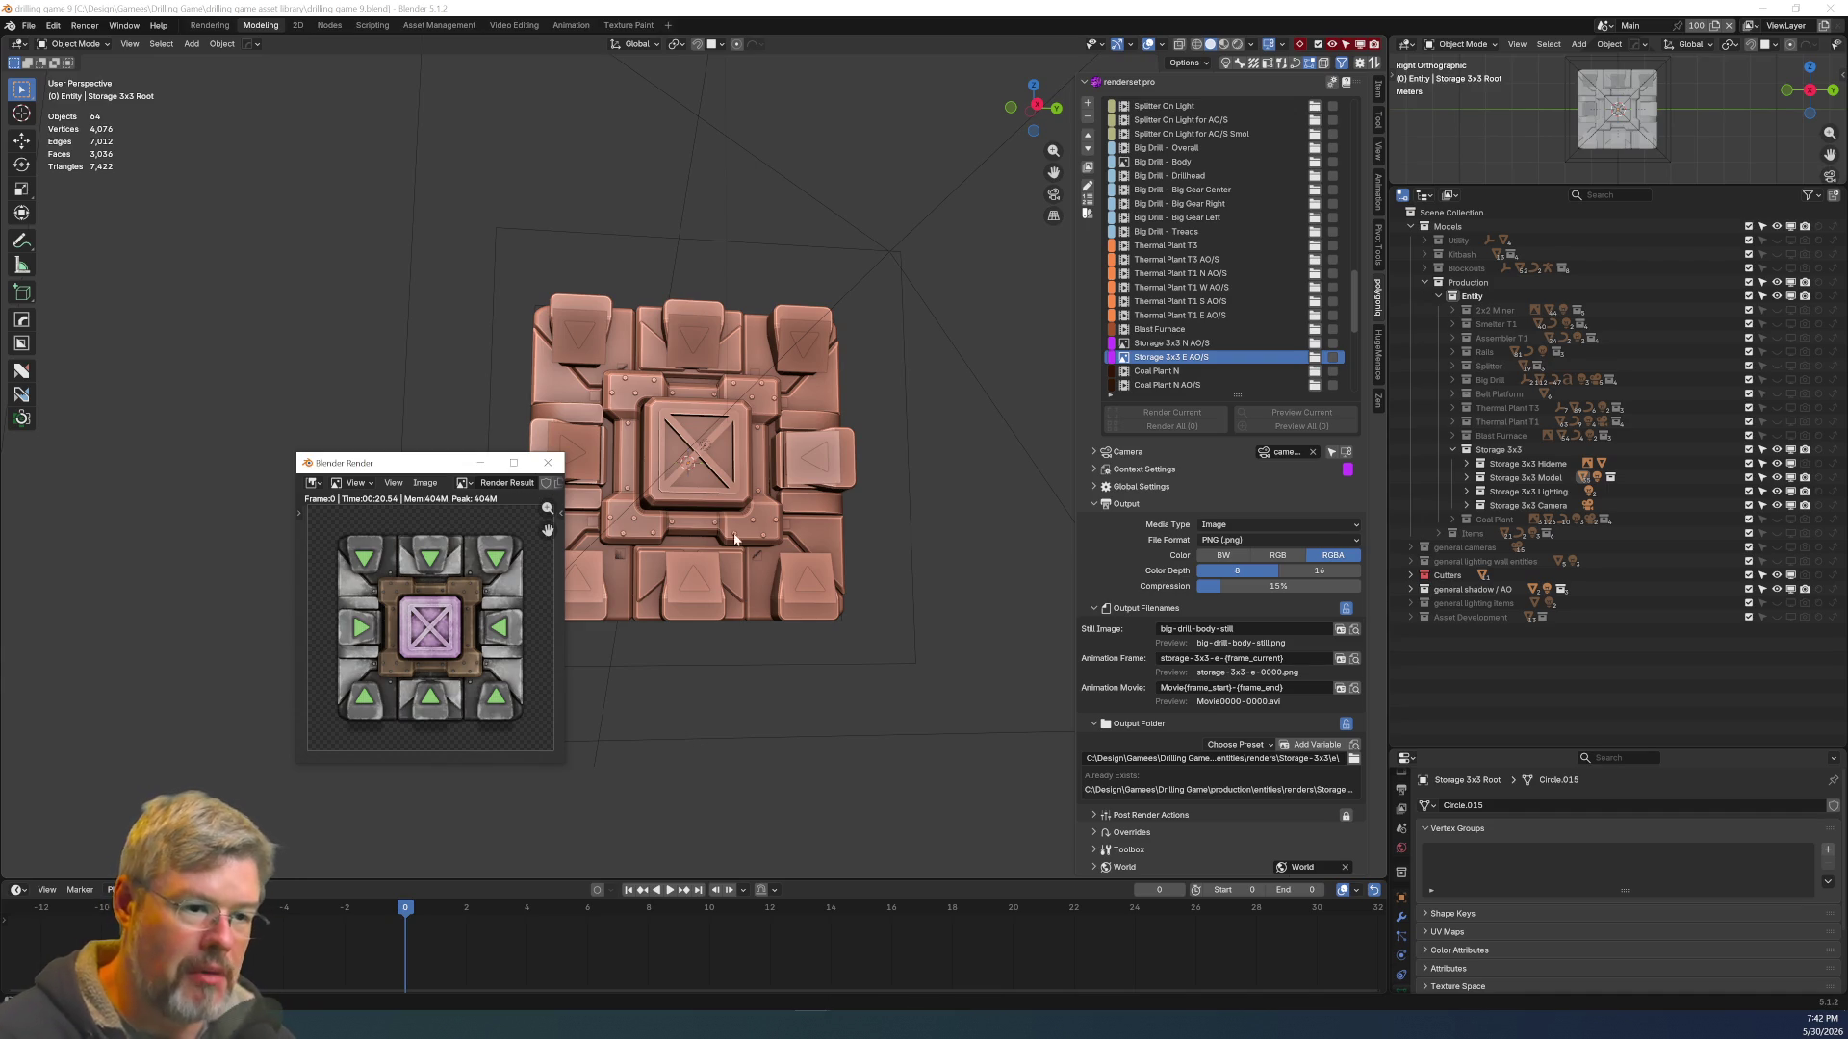
pyautogui.click(424, 482)
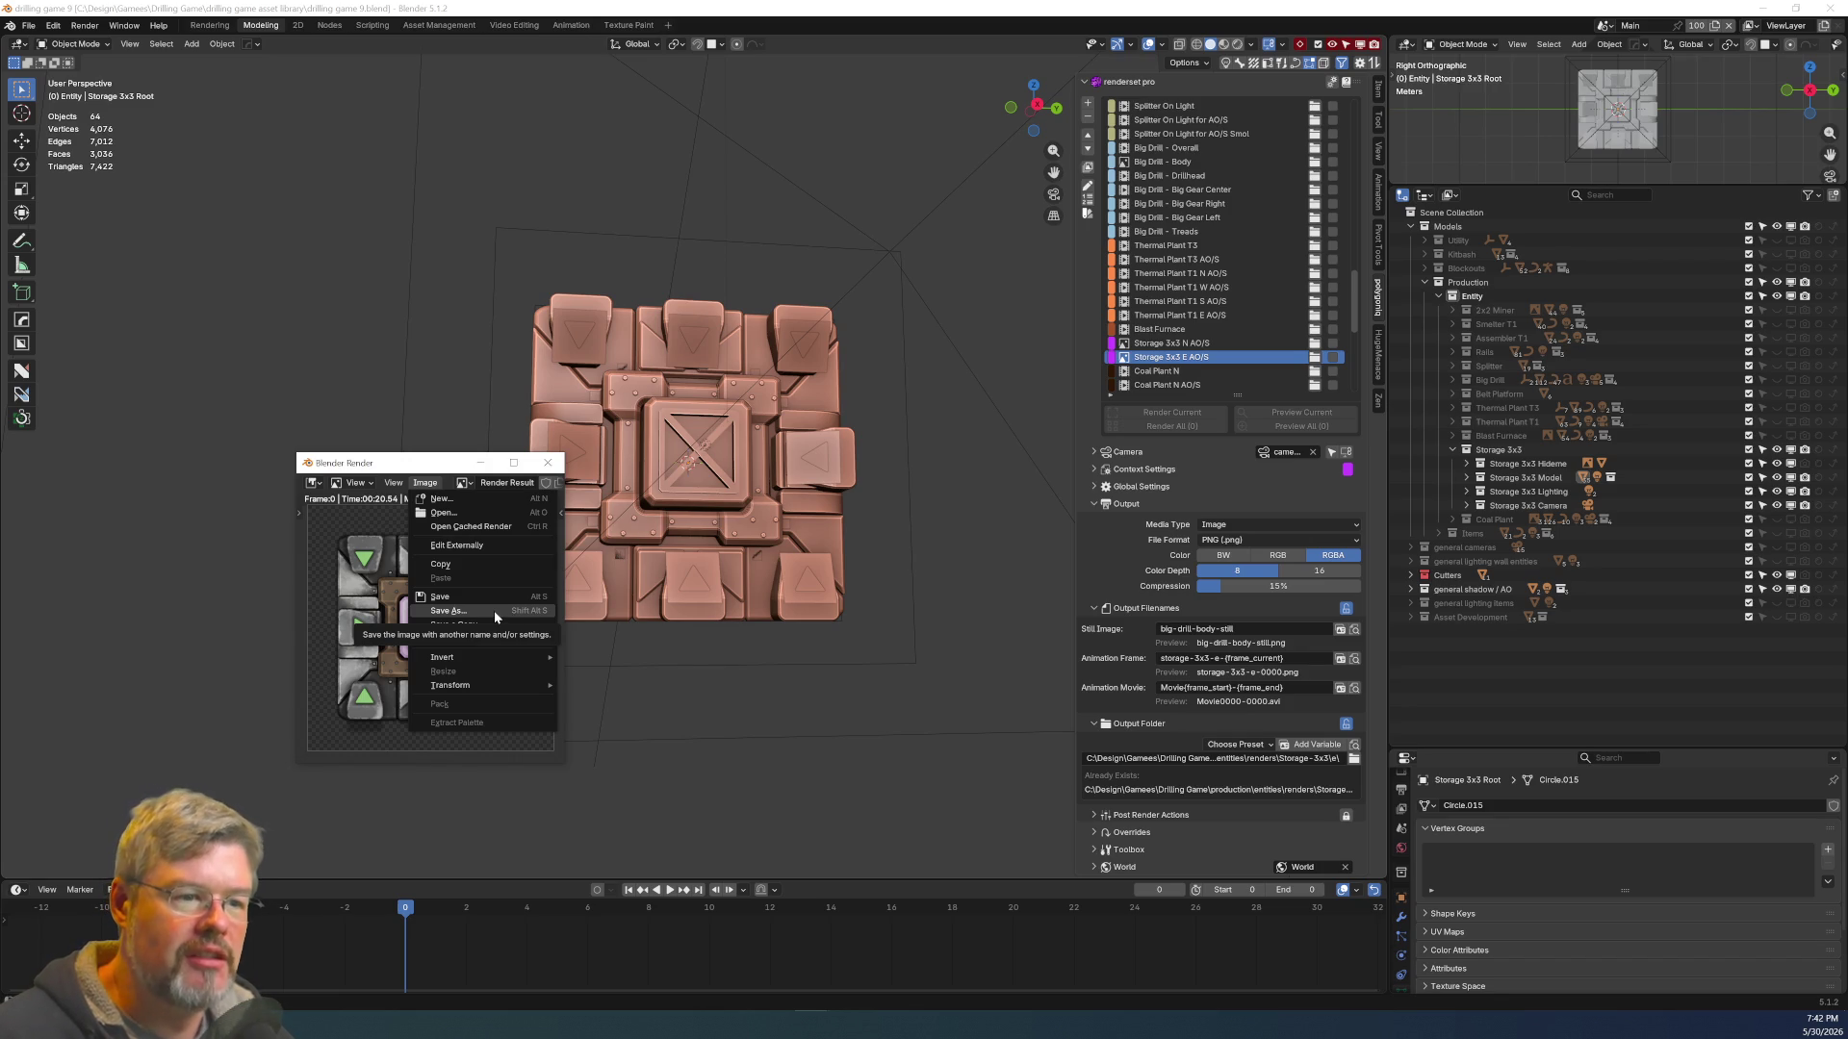
# Start Save As for the render and navigate up into production\entities
pyautogui.click(494, 611)
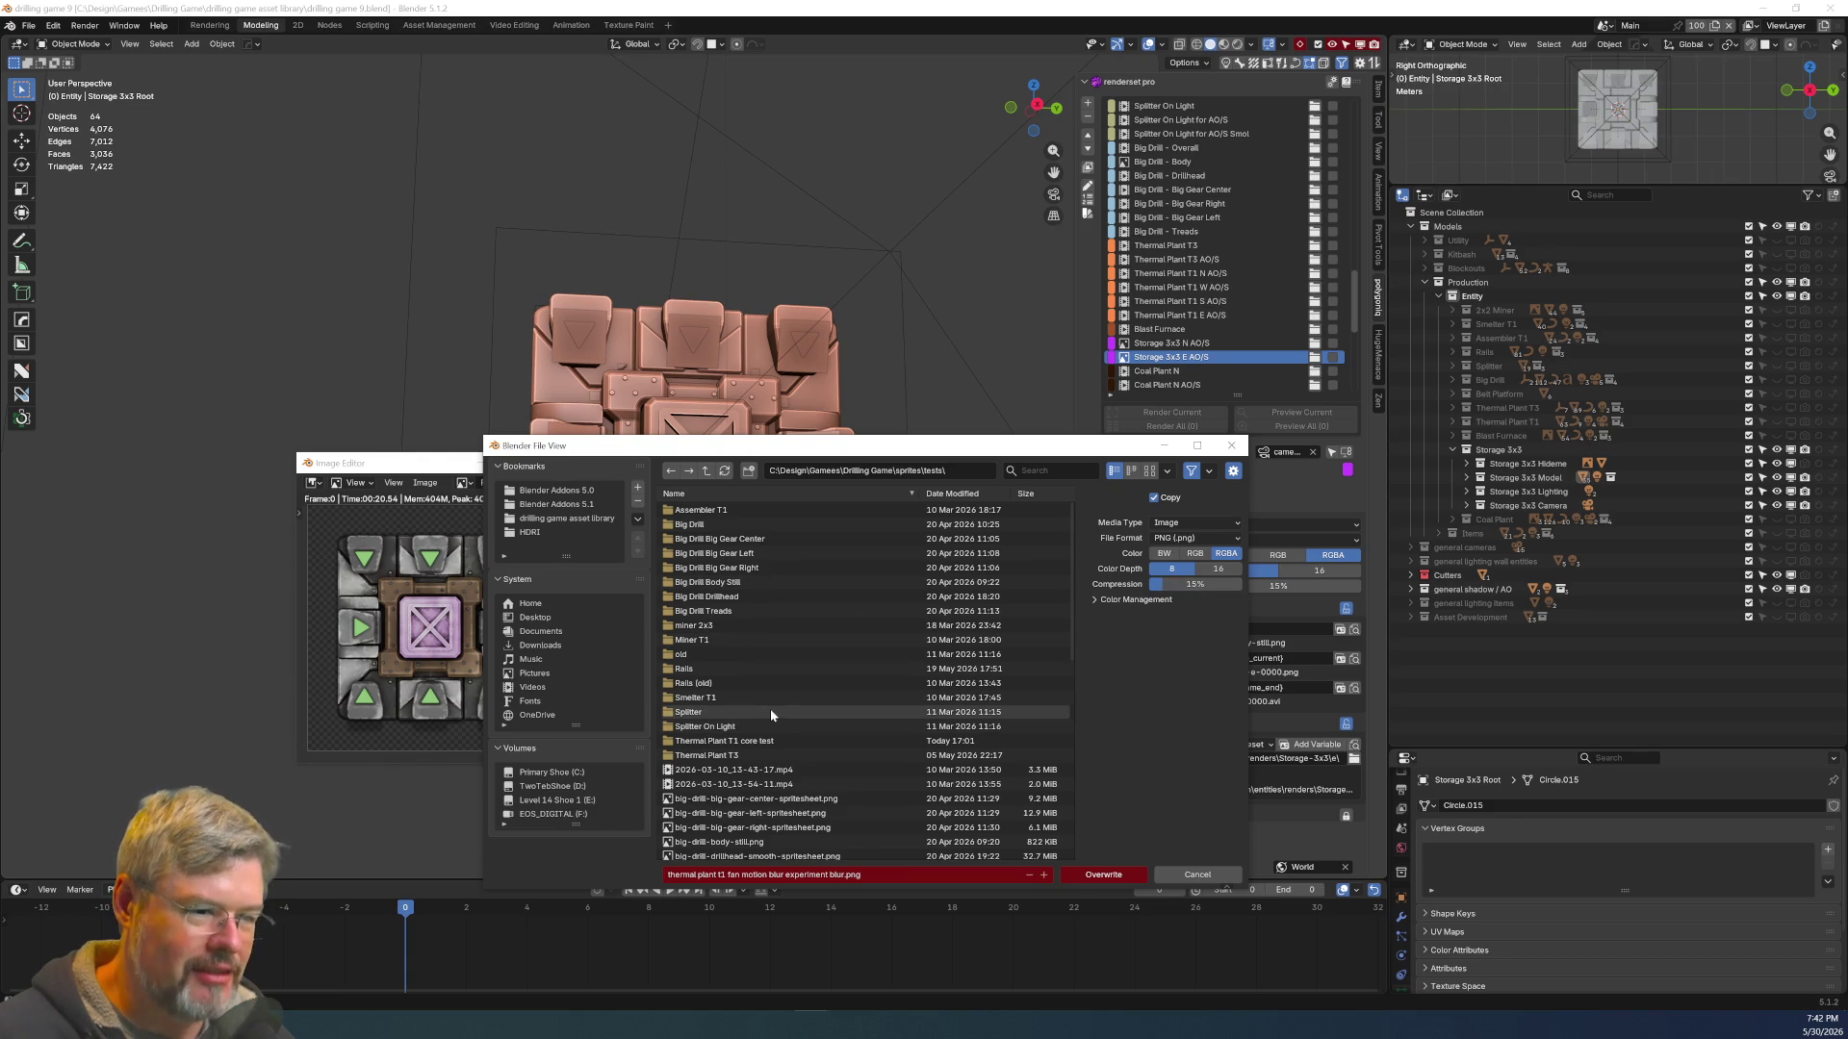
pyautogui.click(706, 471)
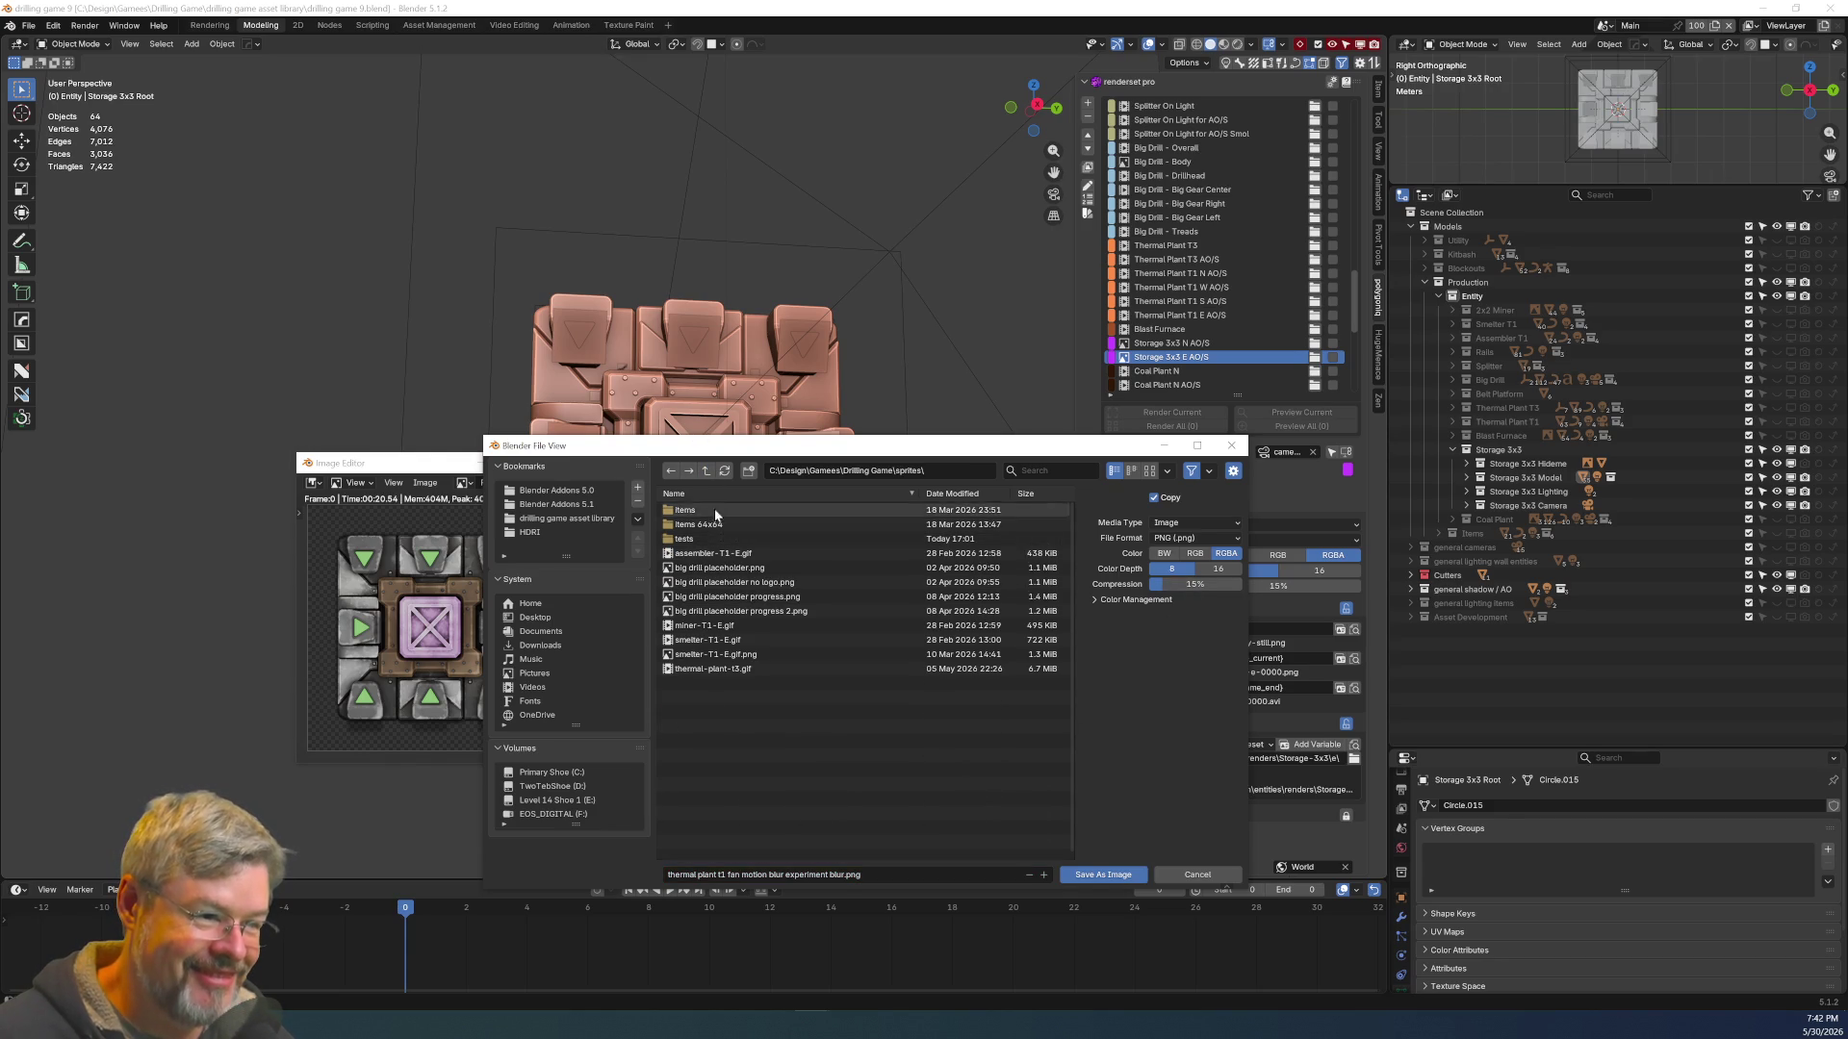
pyautogui.click(706, 472)
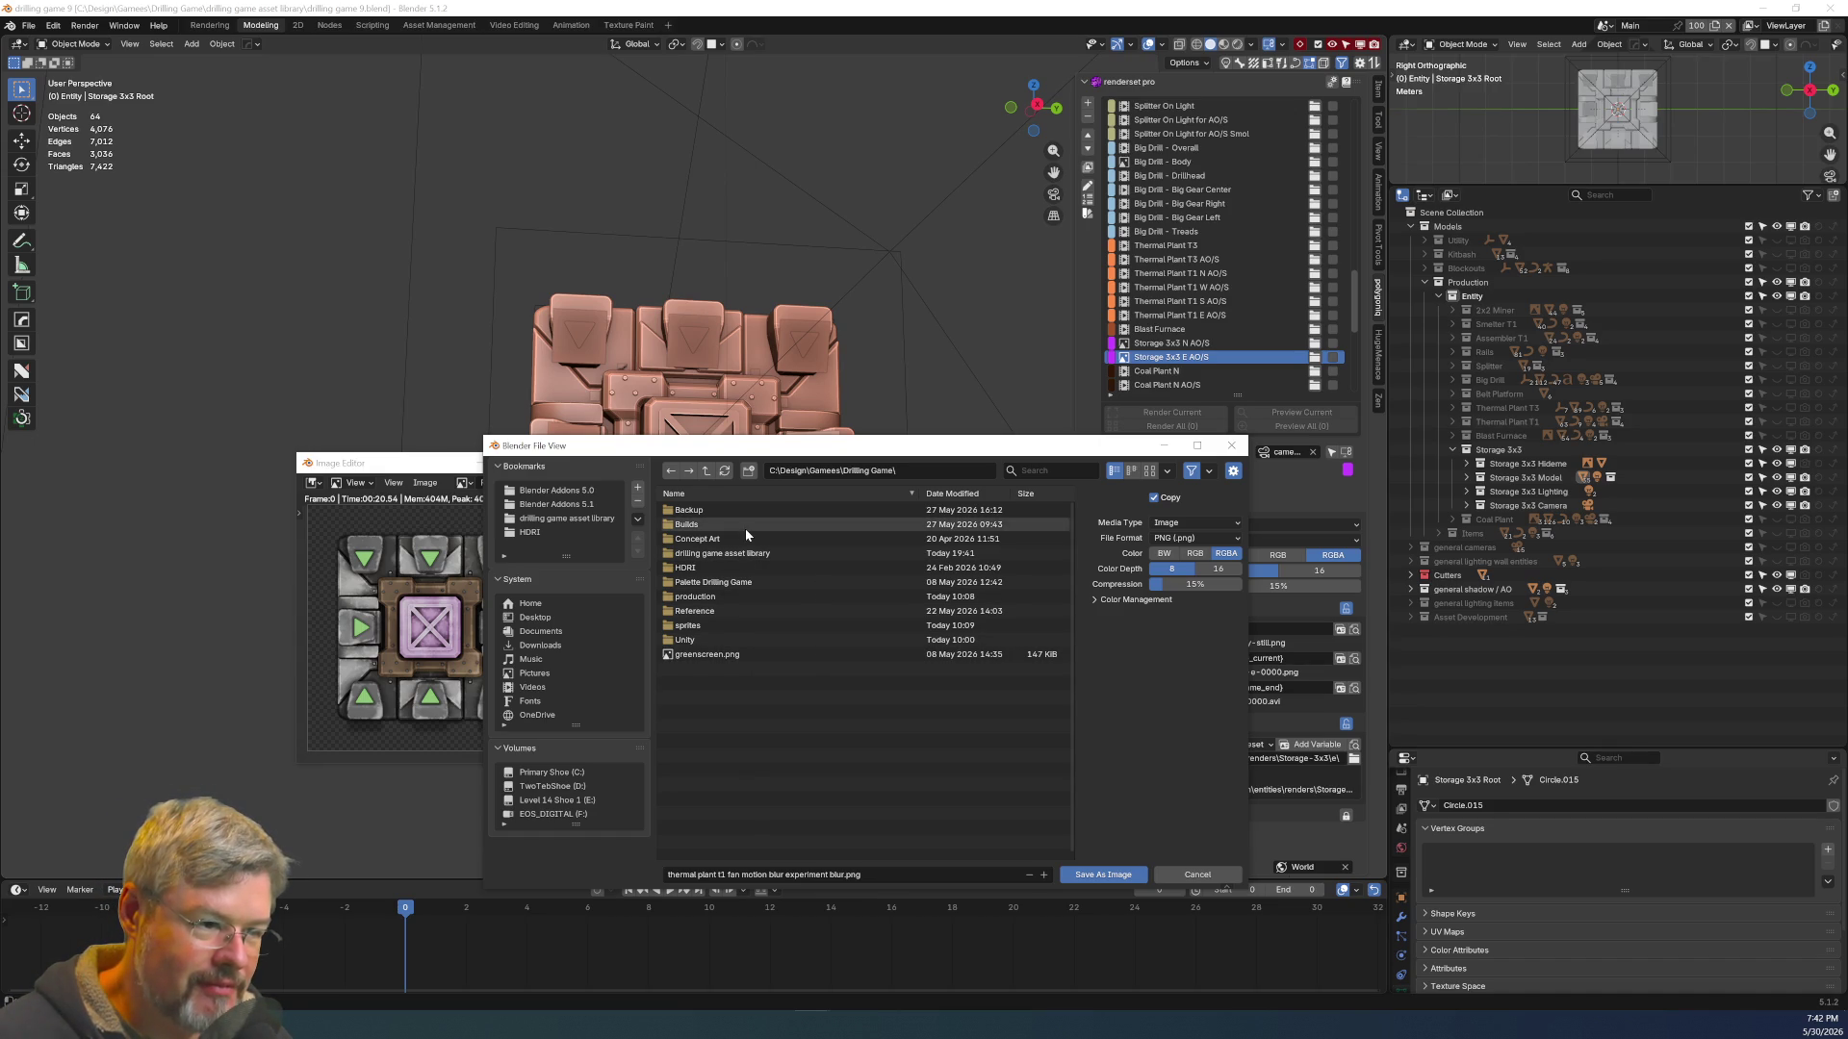
pyautogui.click(738, 605)
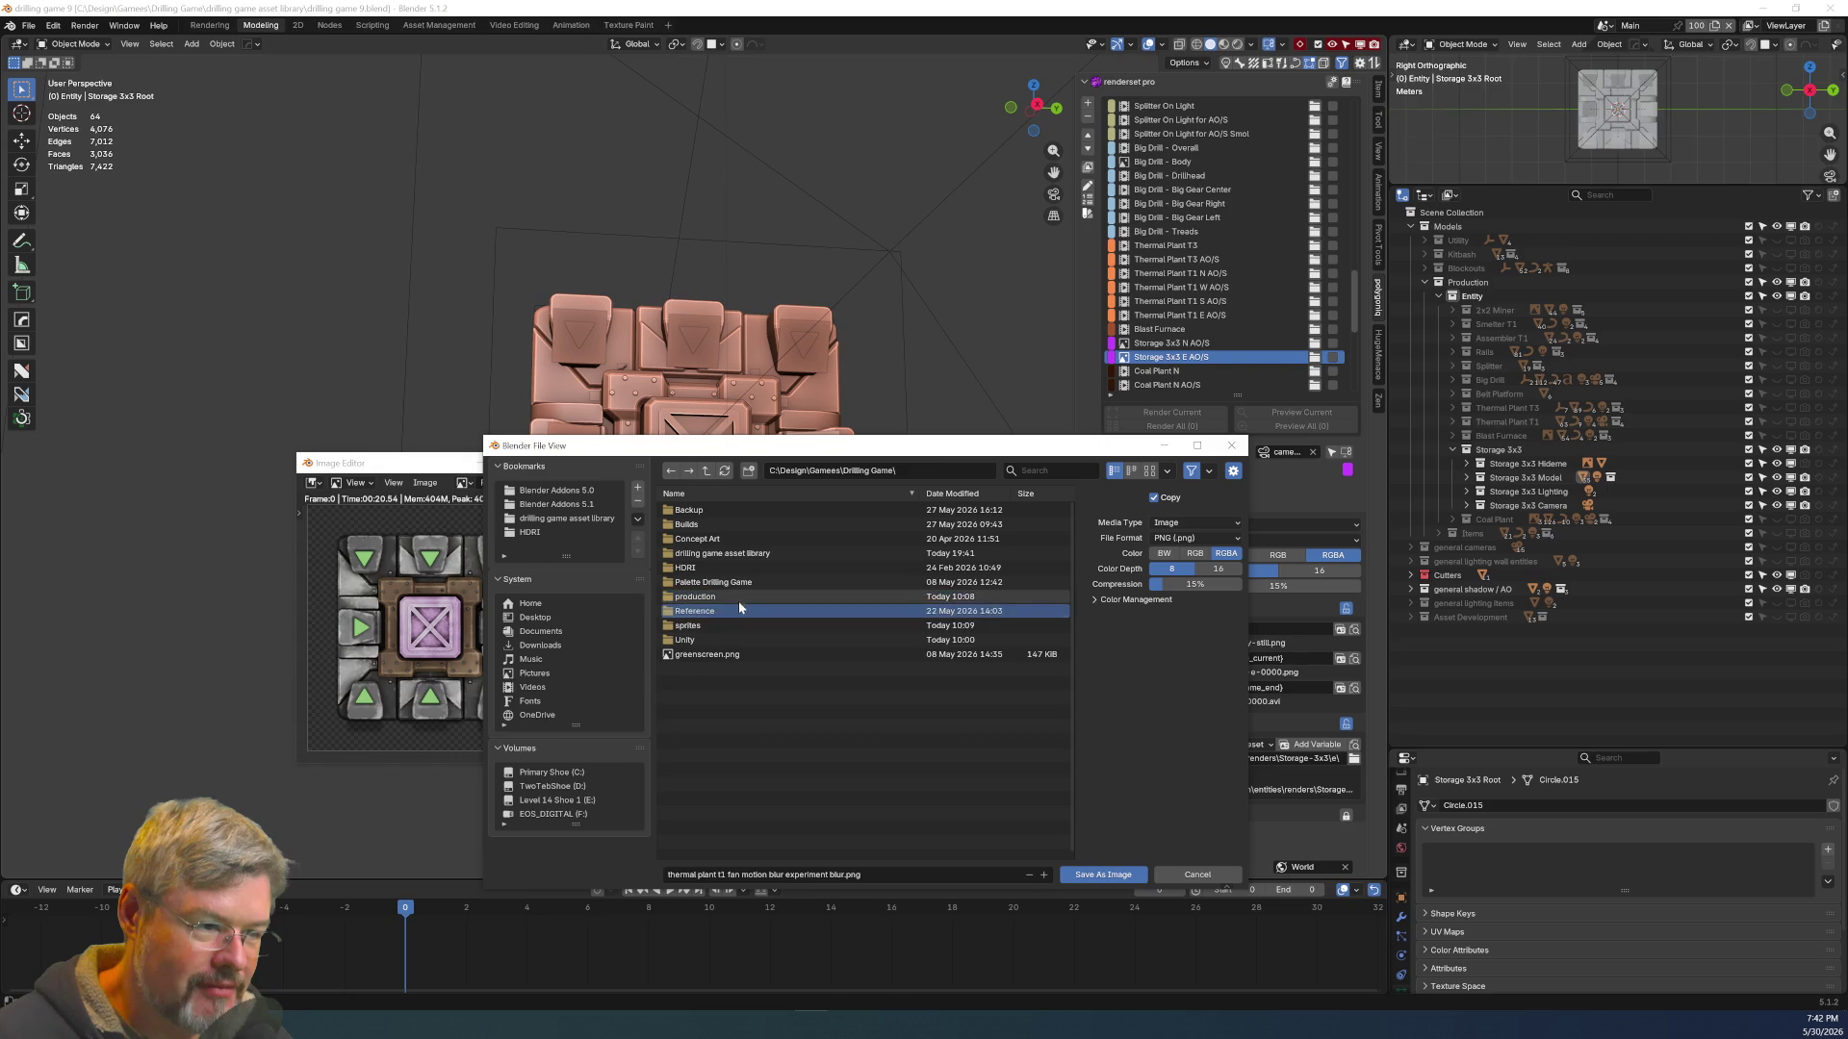
pyautogui.doubleClick(741, 596)
pyautogui.doubleClick(748, 512)
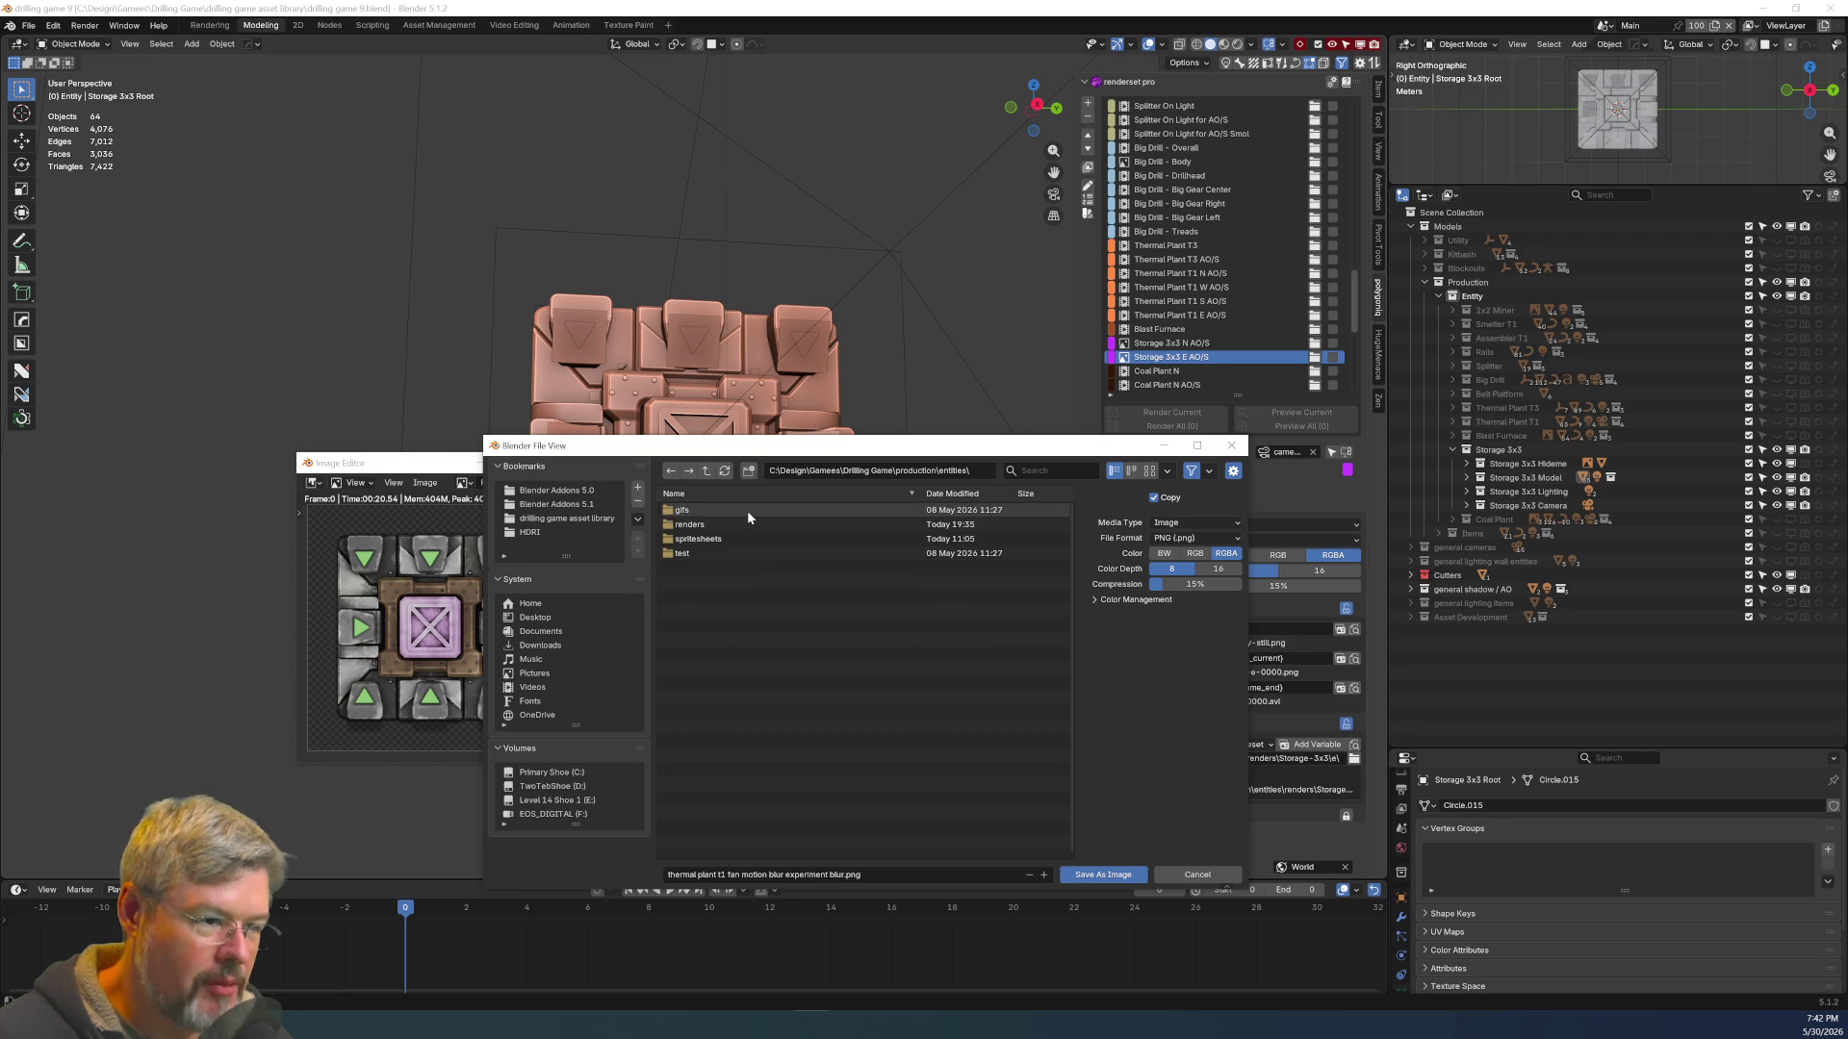
pyautogui.doubleClick(718, 552)
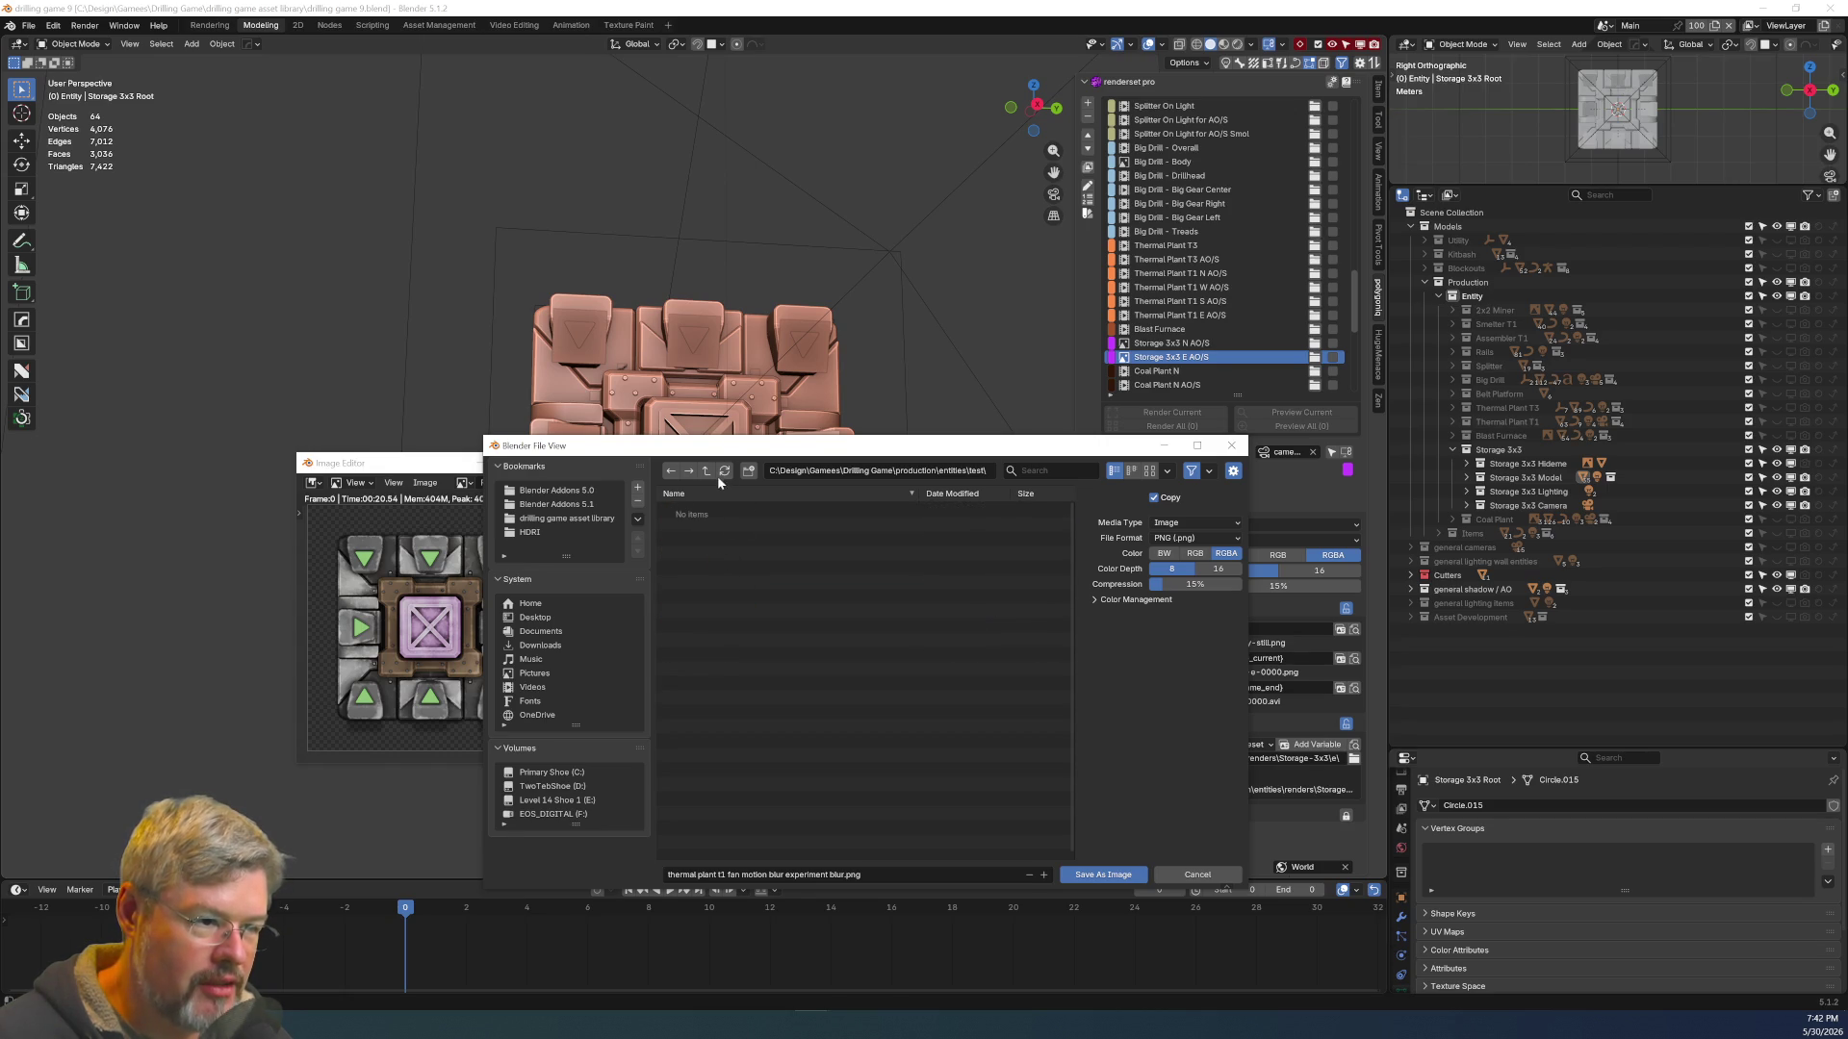
# Browse into renders\Storage-3x3\e and move the save dialog aside
pyautogui.click(708, 471)
pyautogui.doubleClick(714, 521)
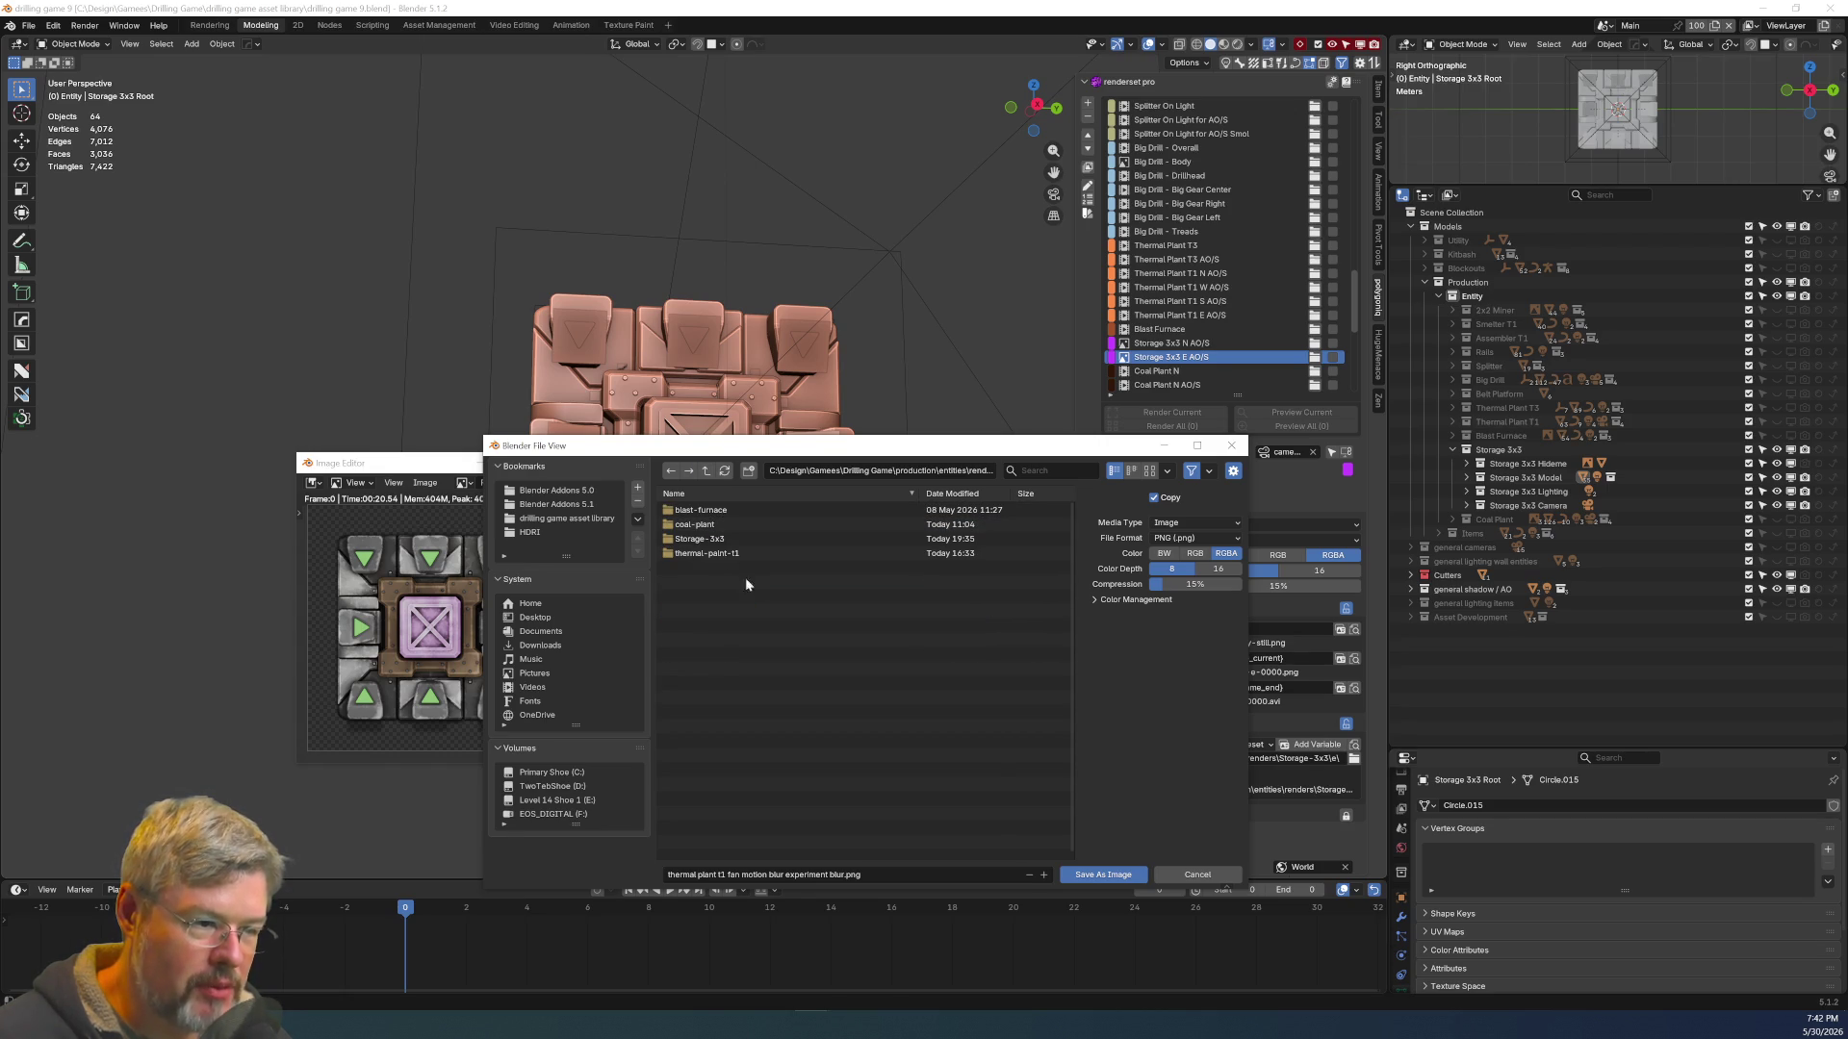
pyautogui.doubleClick(732, 539)
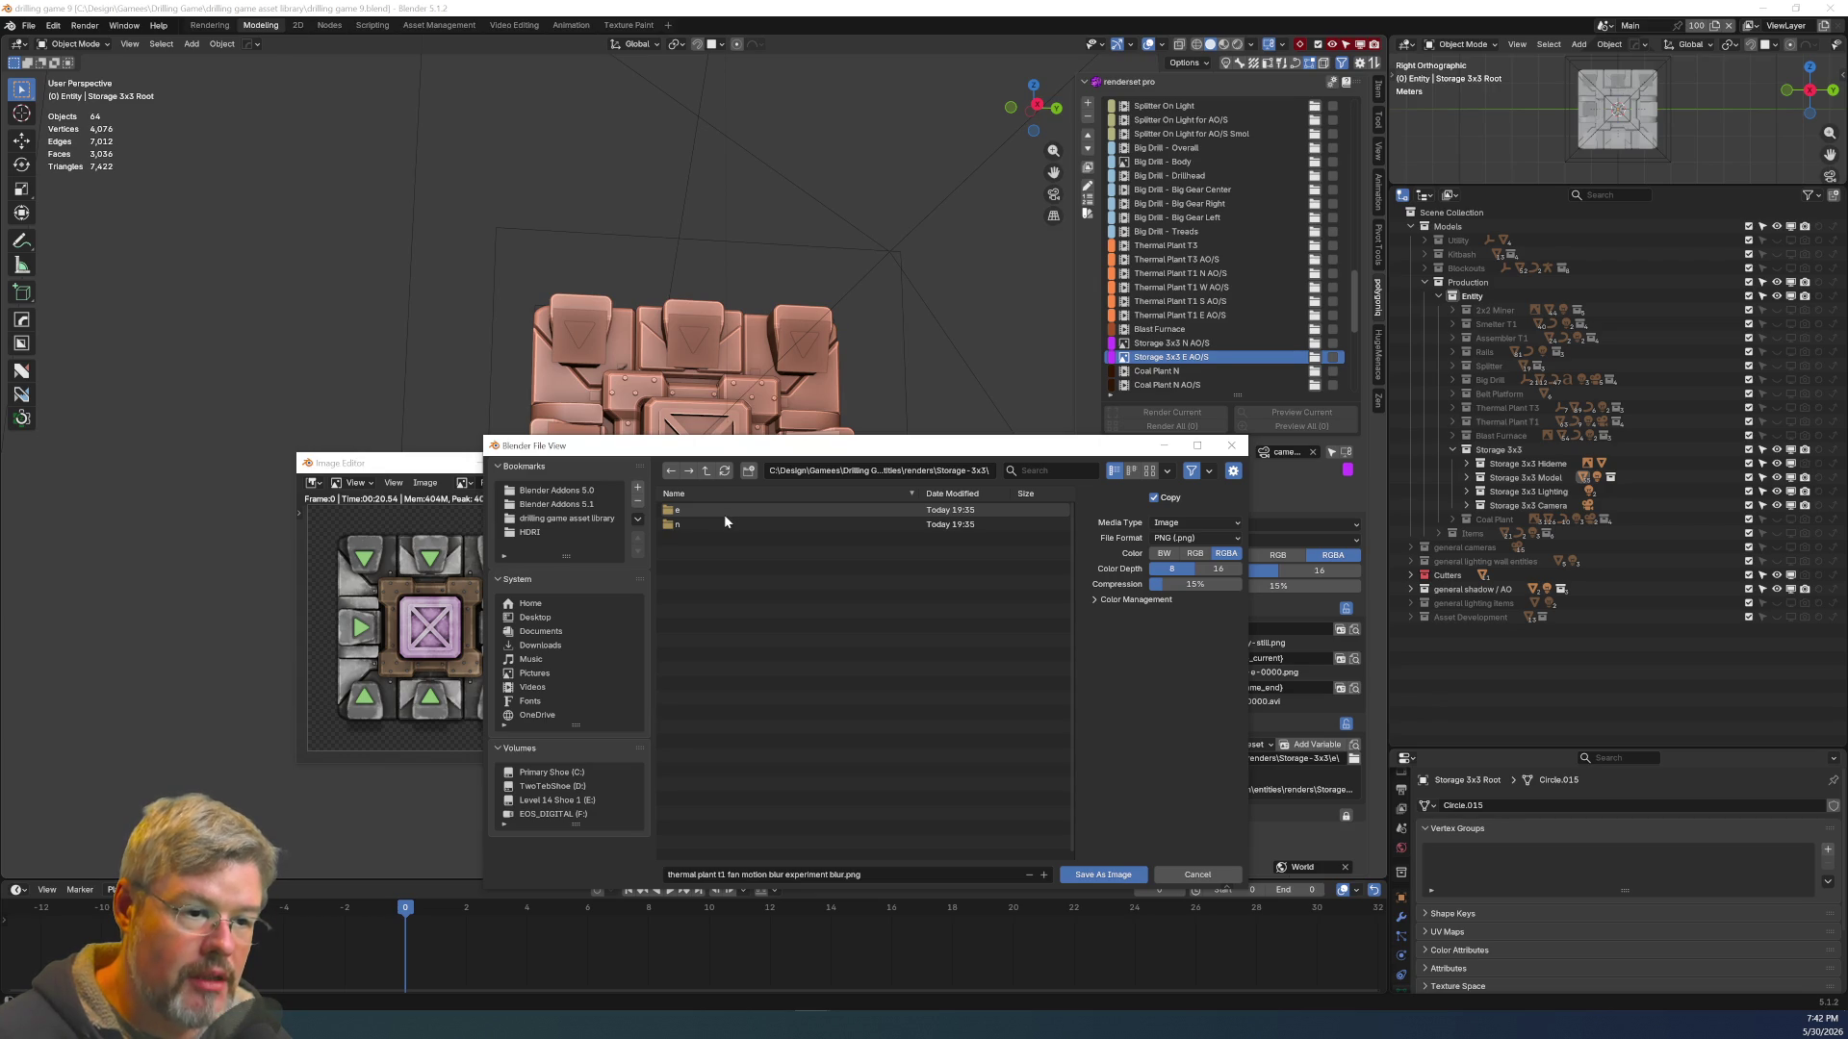
pyautogui.click(717, 507)
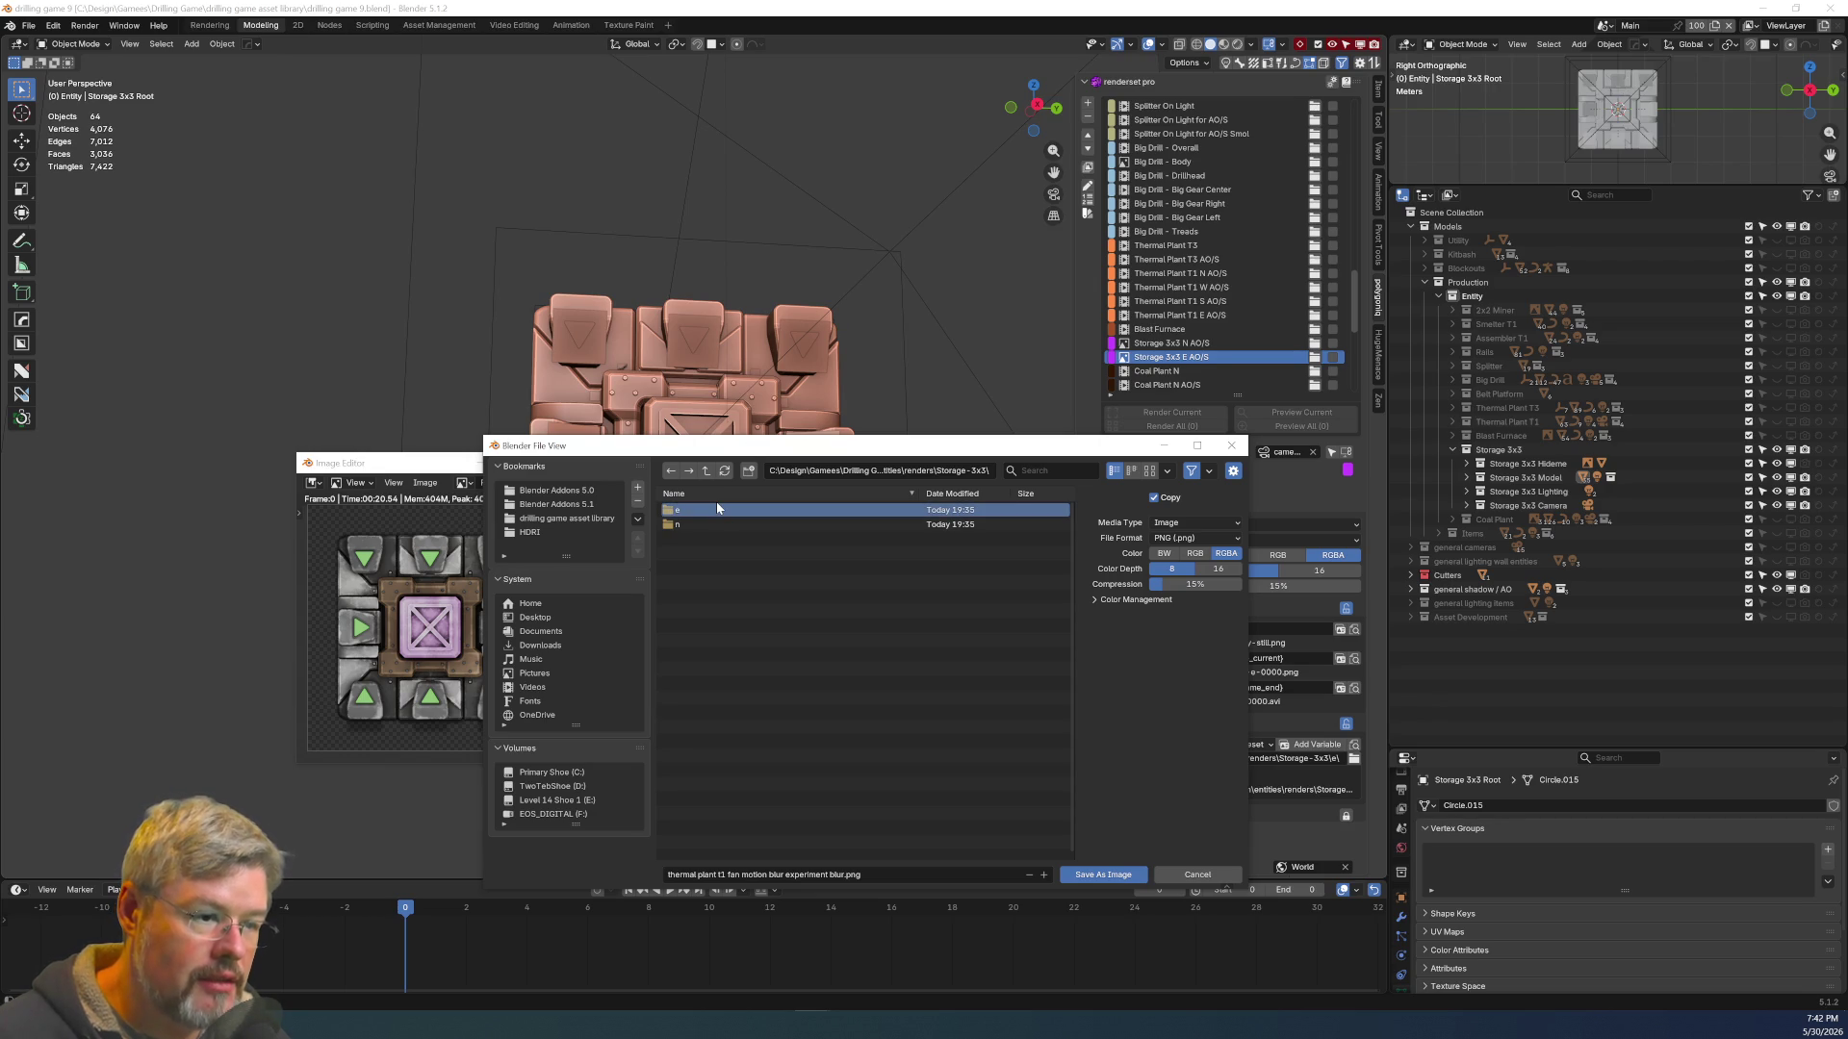
pyautogui.doubleClick(715, 510)
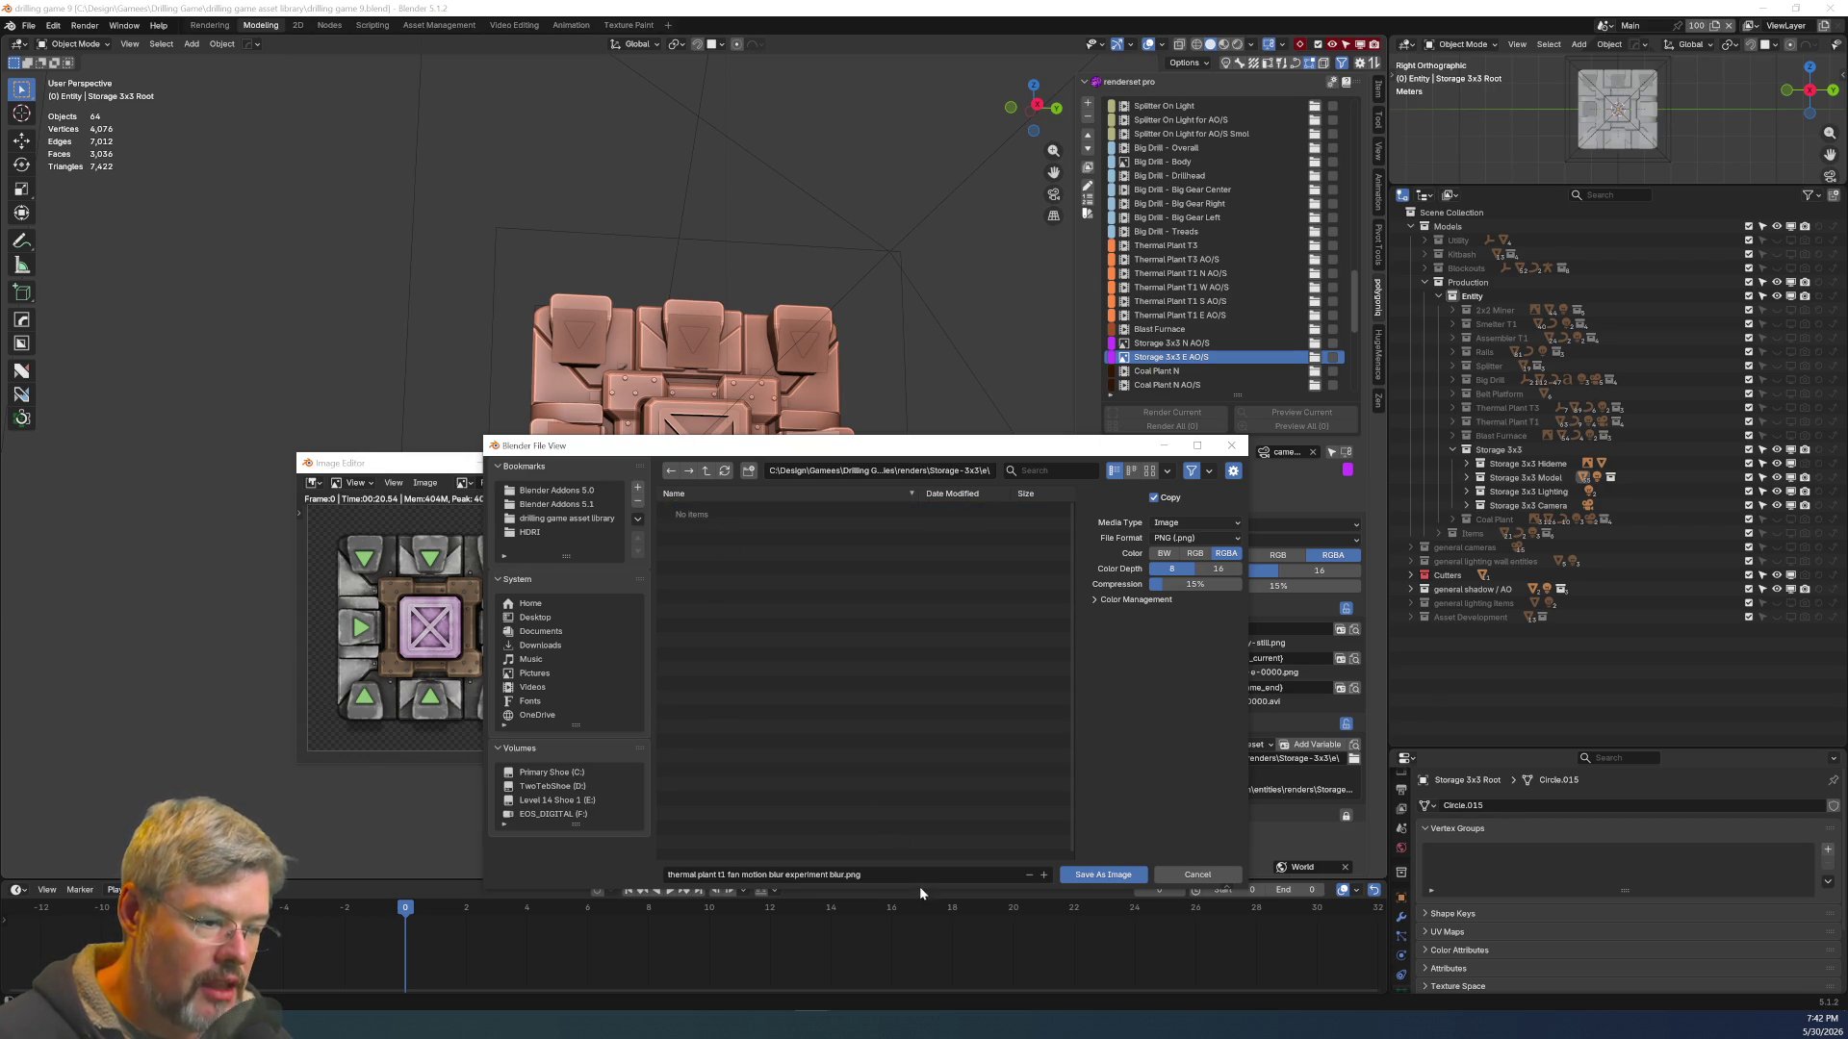
pyautogui.moveTo(934, 458)
pyautogui.mouseDown()
pyautogui.moveTo(820, 292)
pyautogui.moveTo(723, 247)
pyautogui.mouseUp()
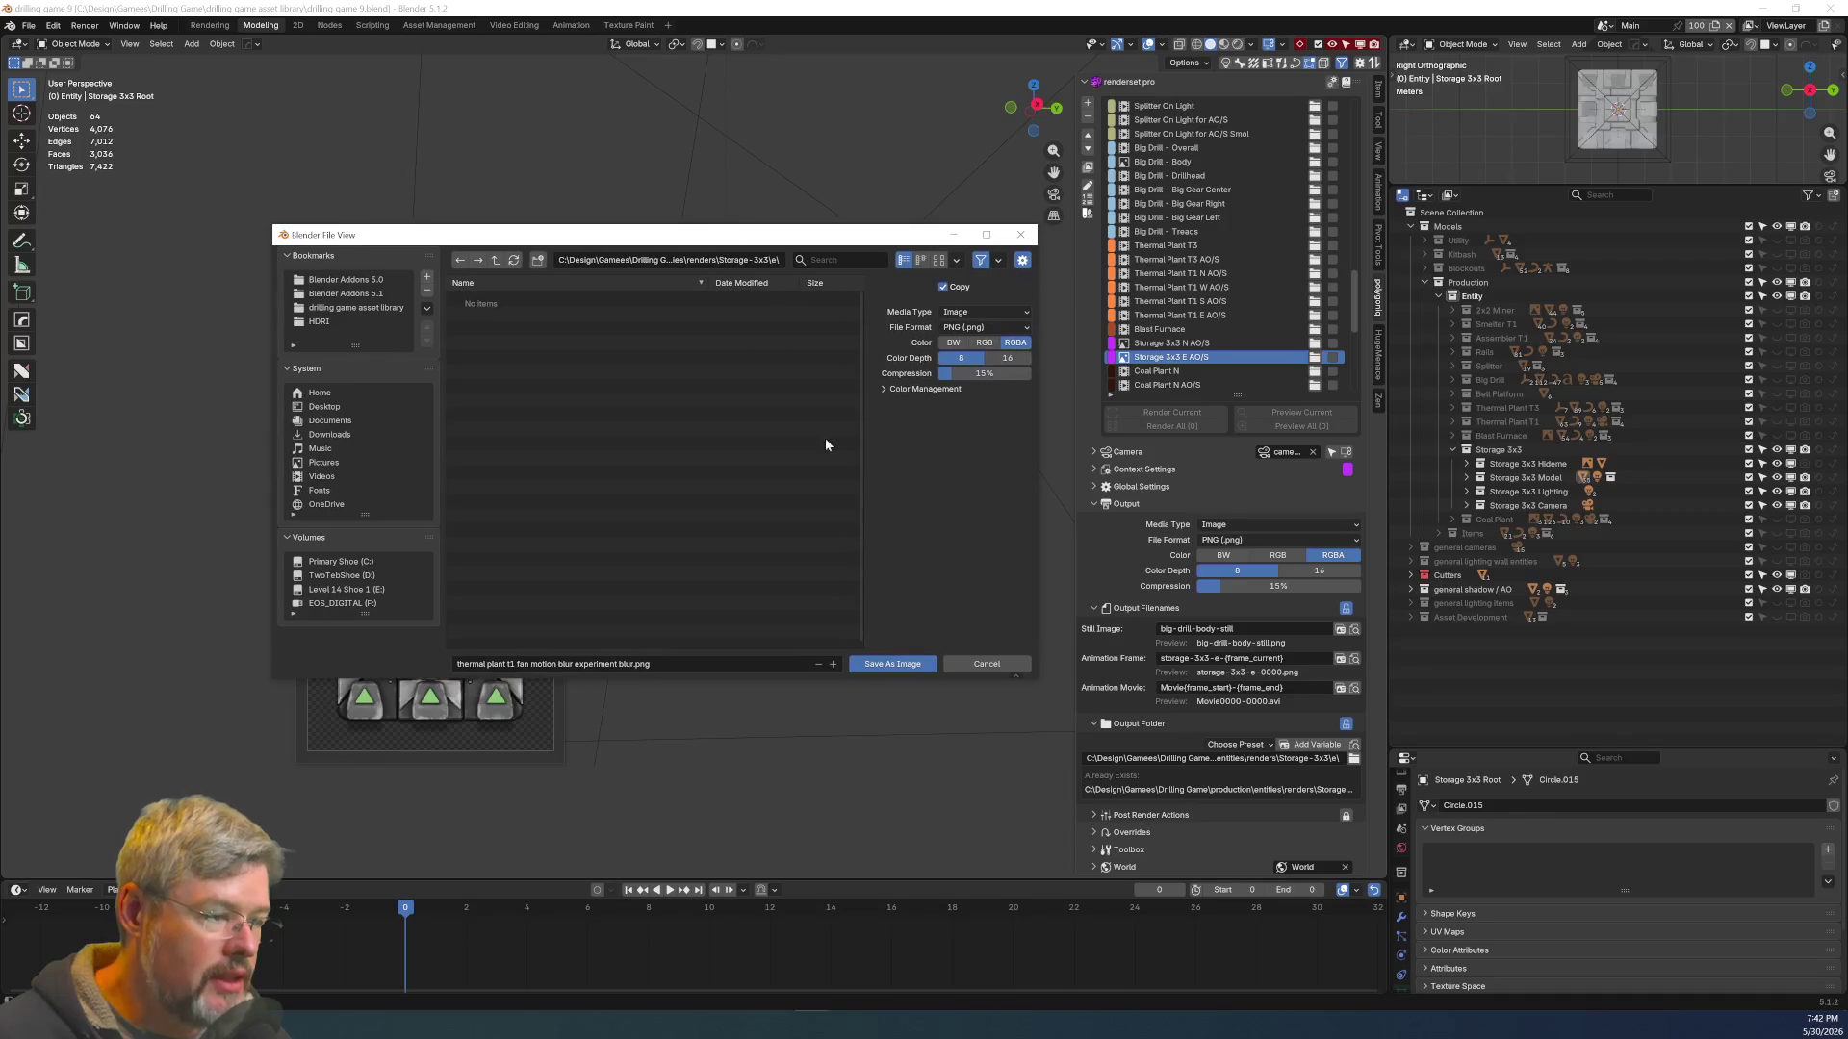
# Name the render storage-3x3-e.png and save it as an image
pyautogui.click(684, 664)
pyautogui.write('sw')
pyautogui.press('BackSpace')
pyautogui.write('torage-3x')
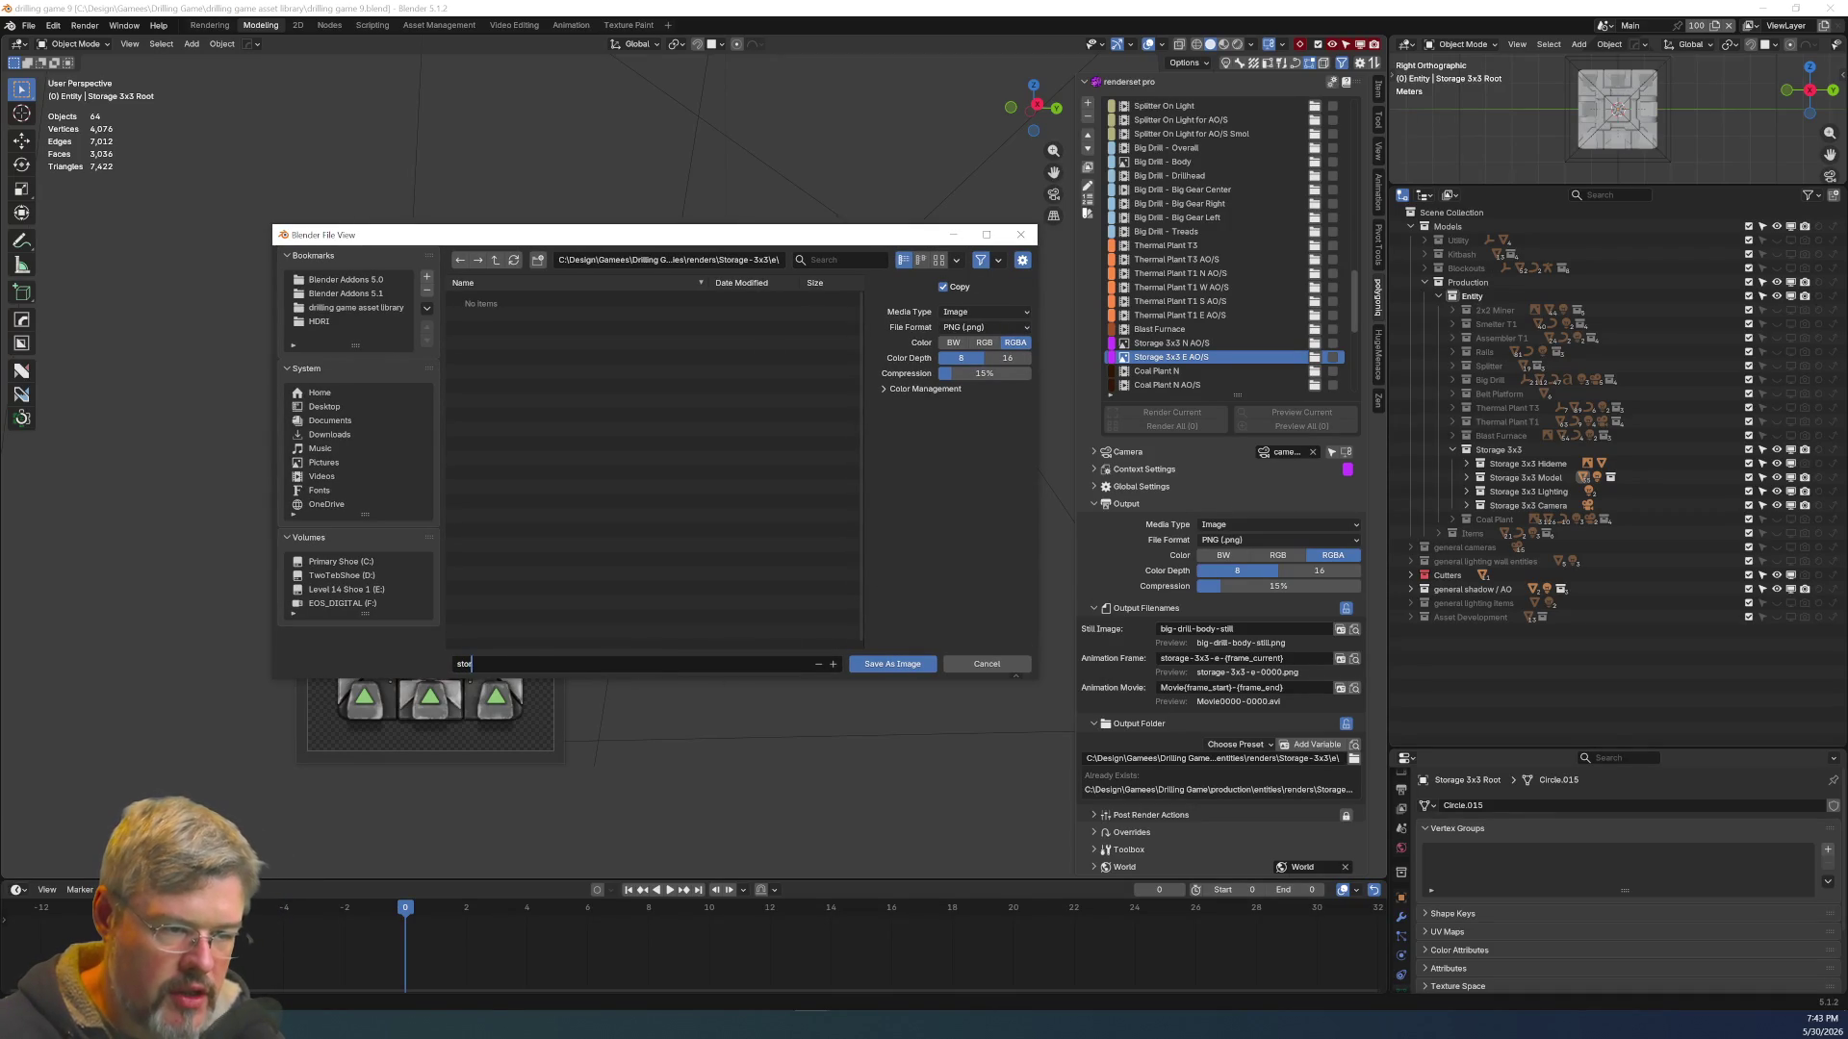
pyautogui.write('3-')
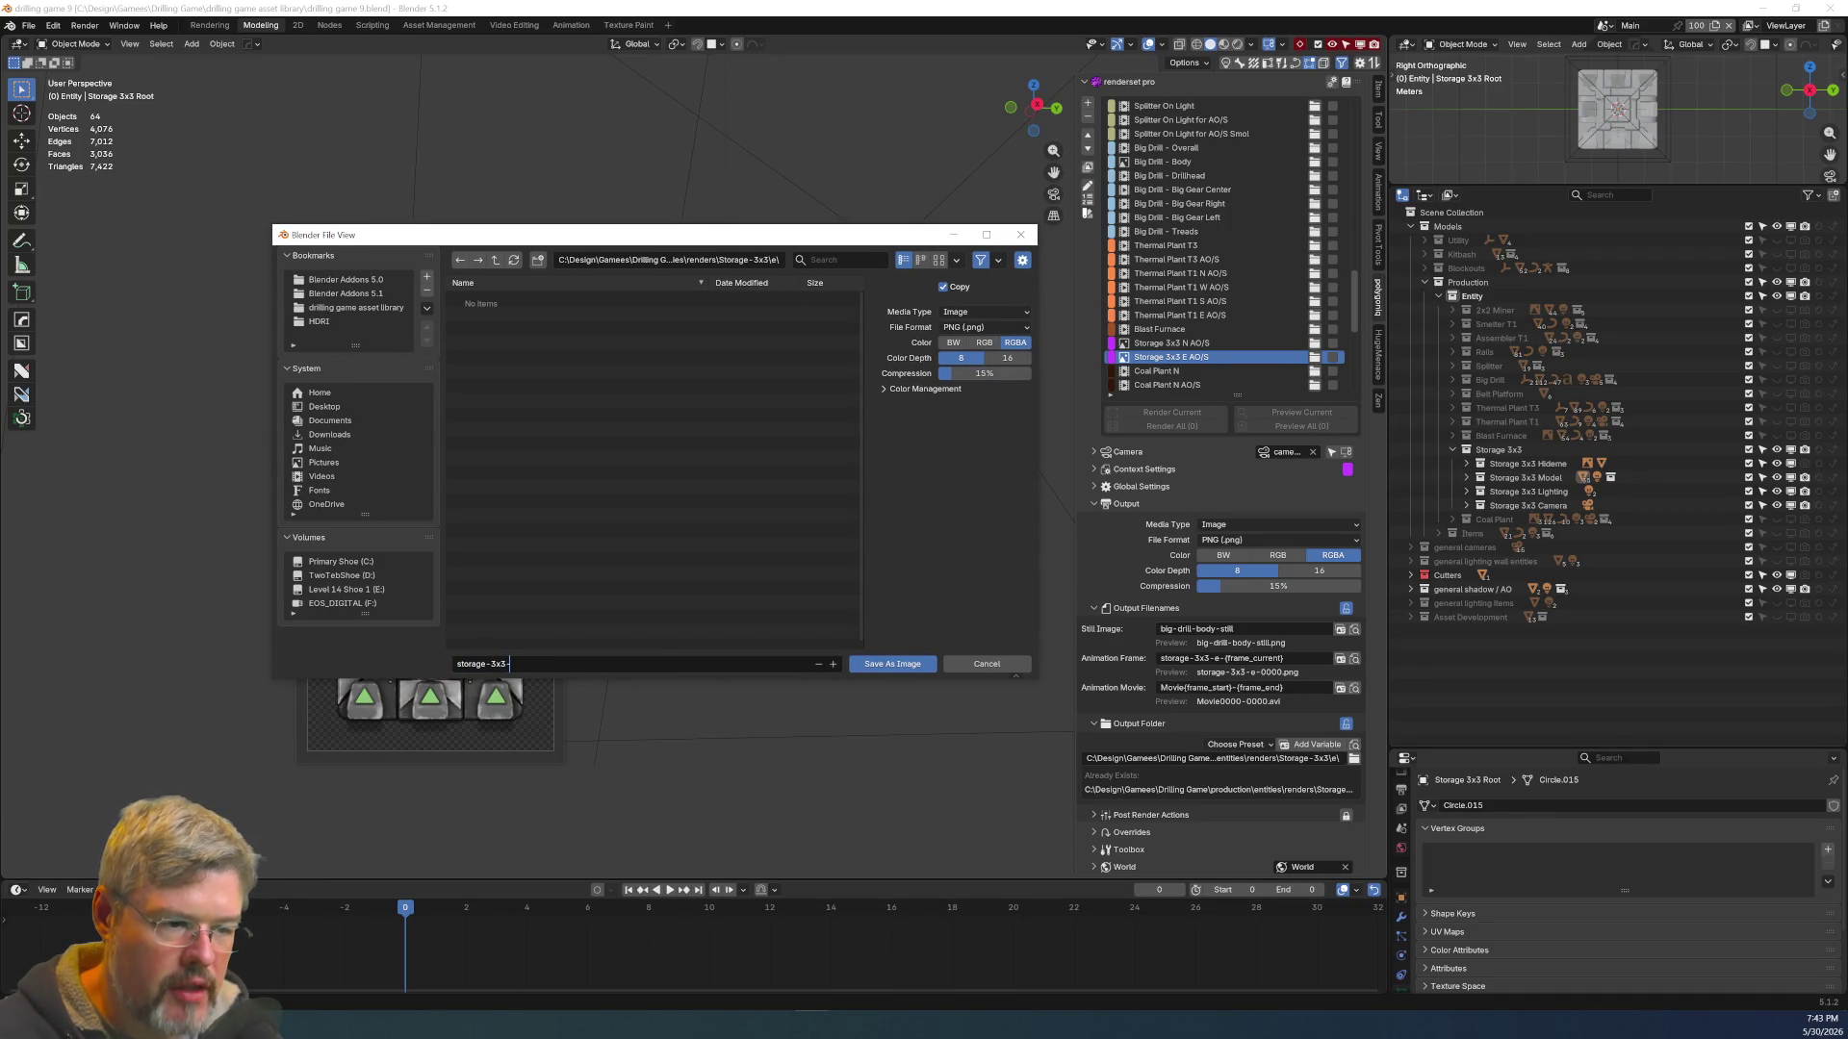
pyautogui.write('e')
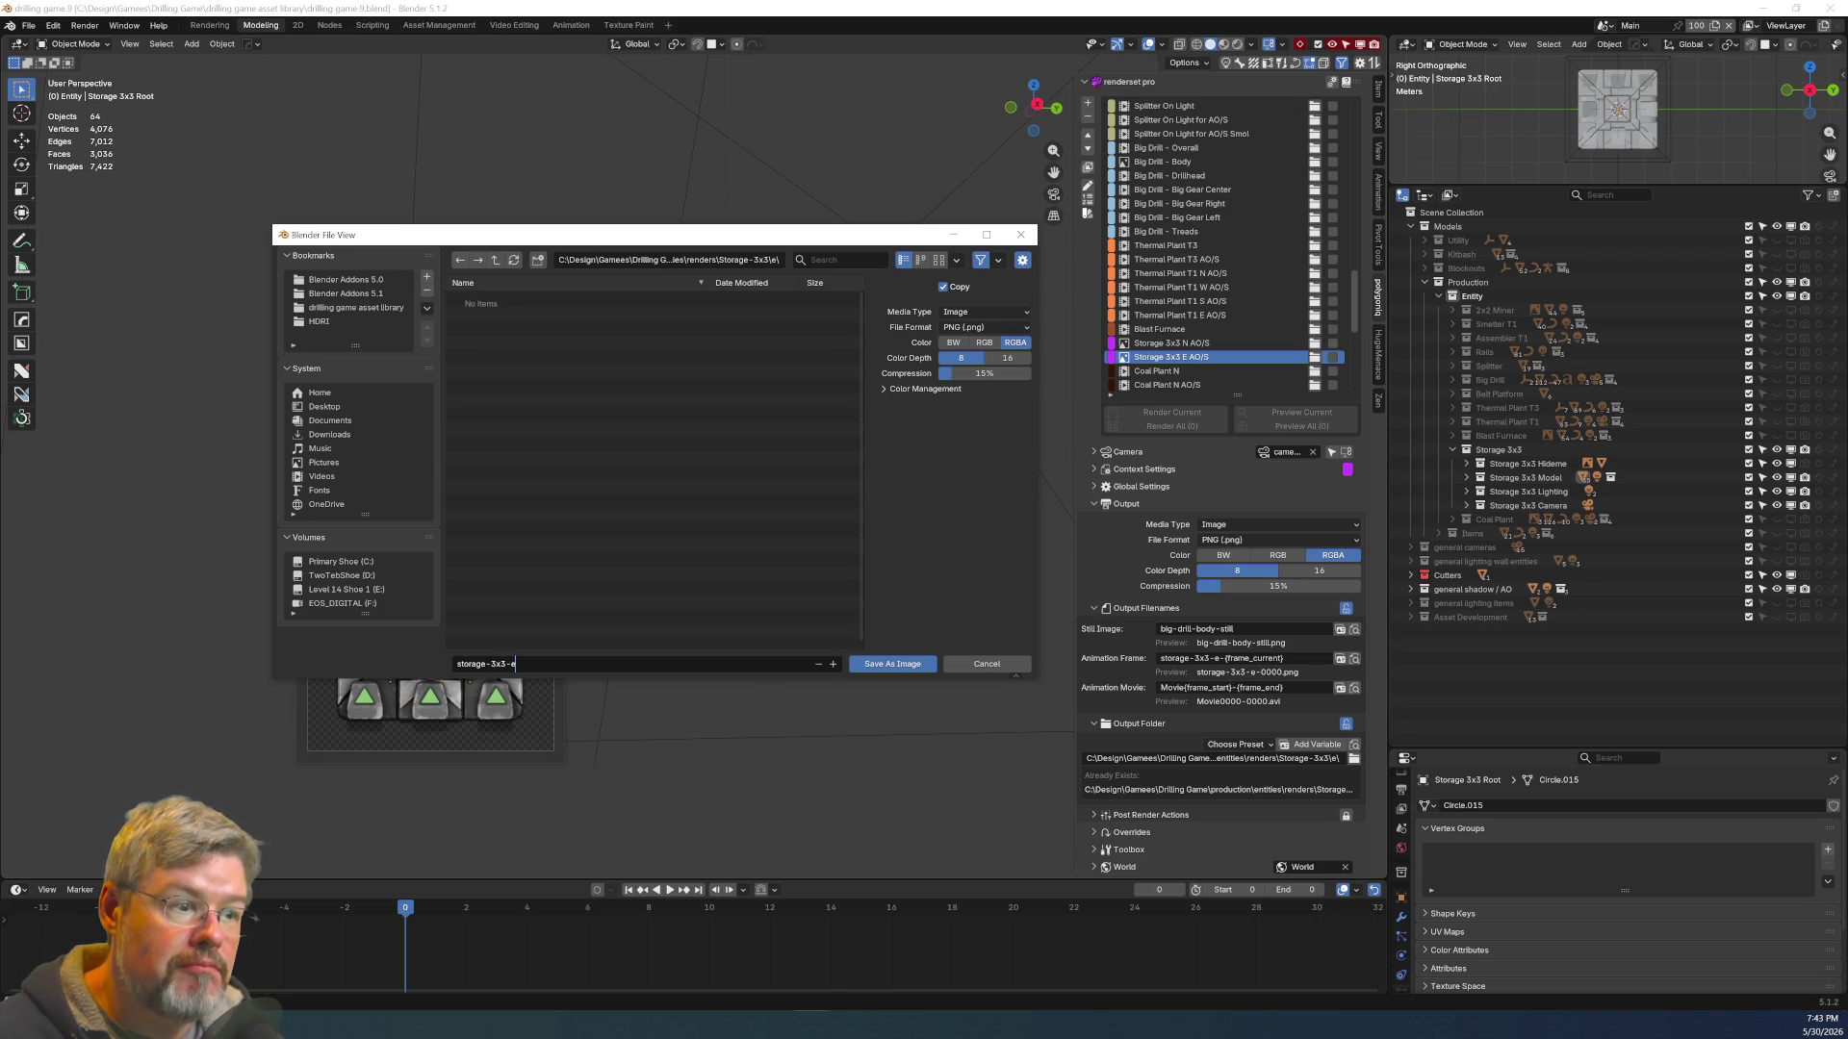
pyautogui.click(901, 664)
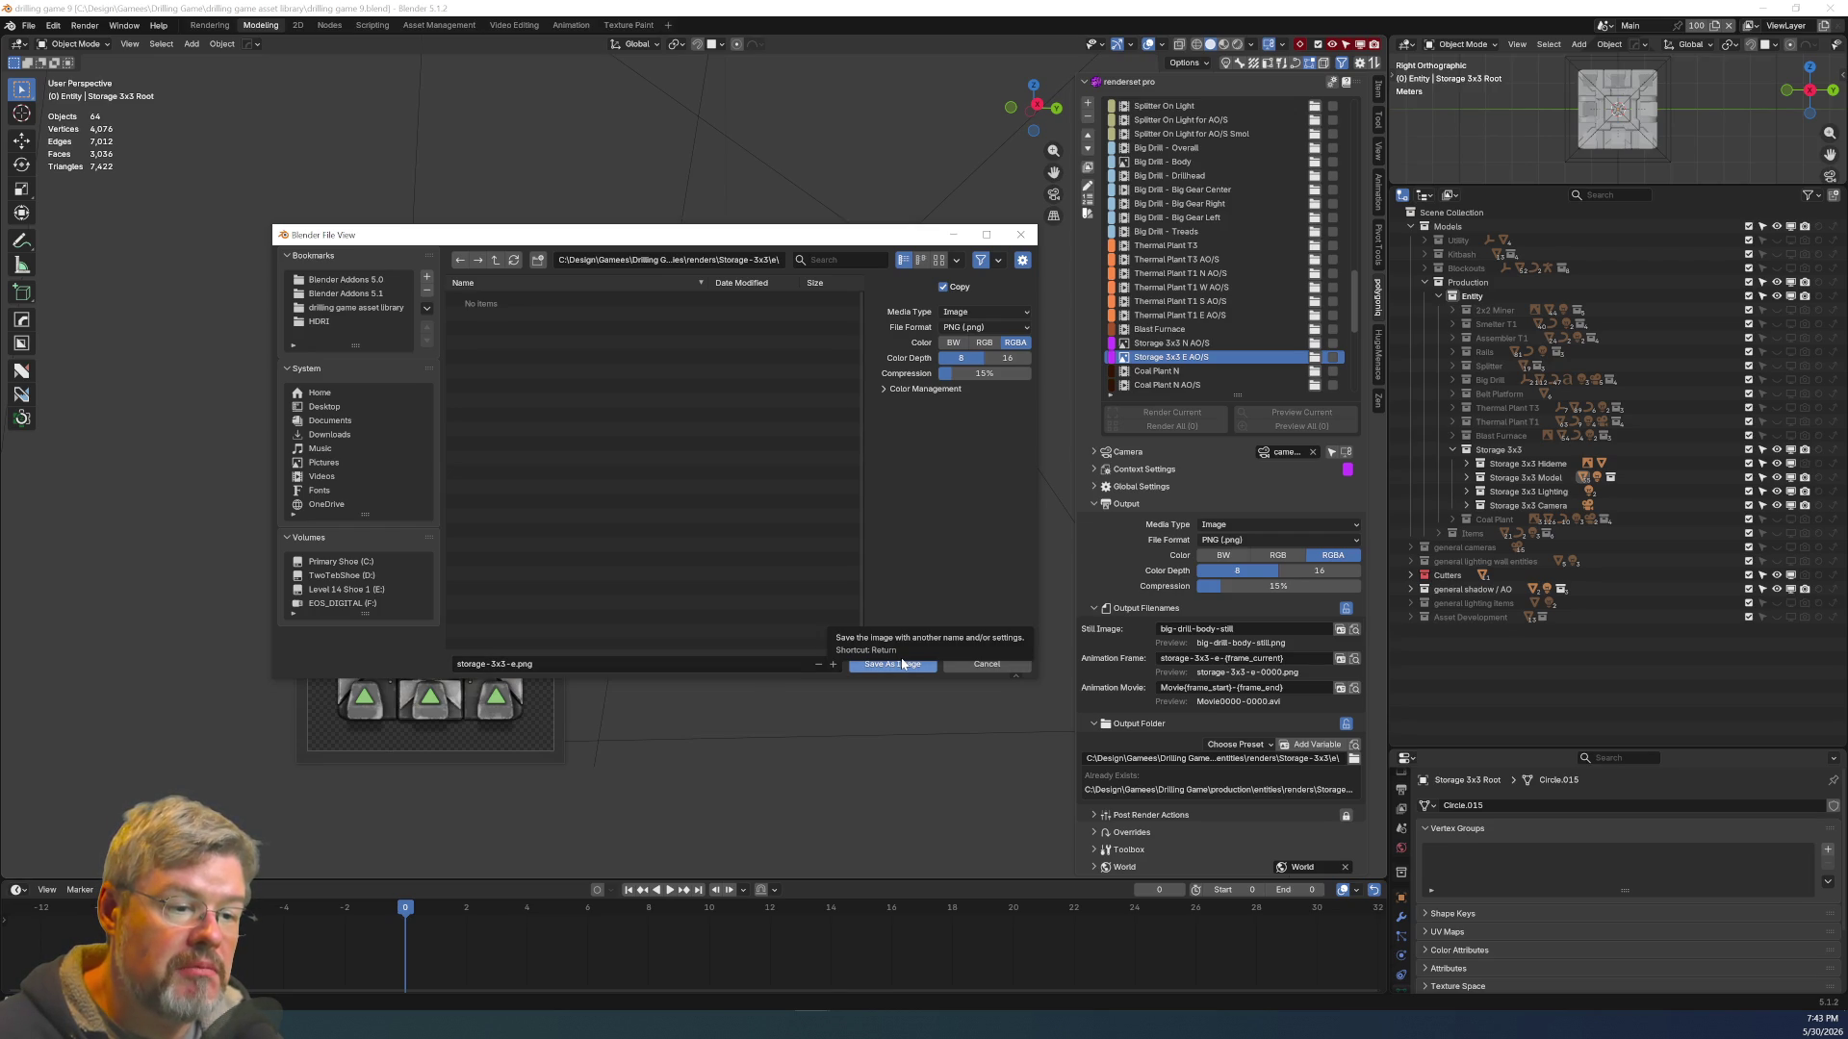
pyautogui.click(902, 665)
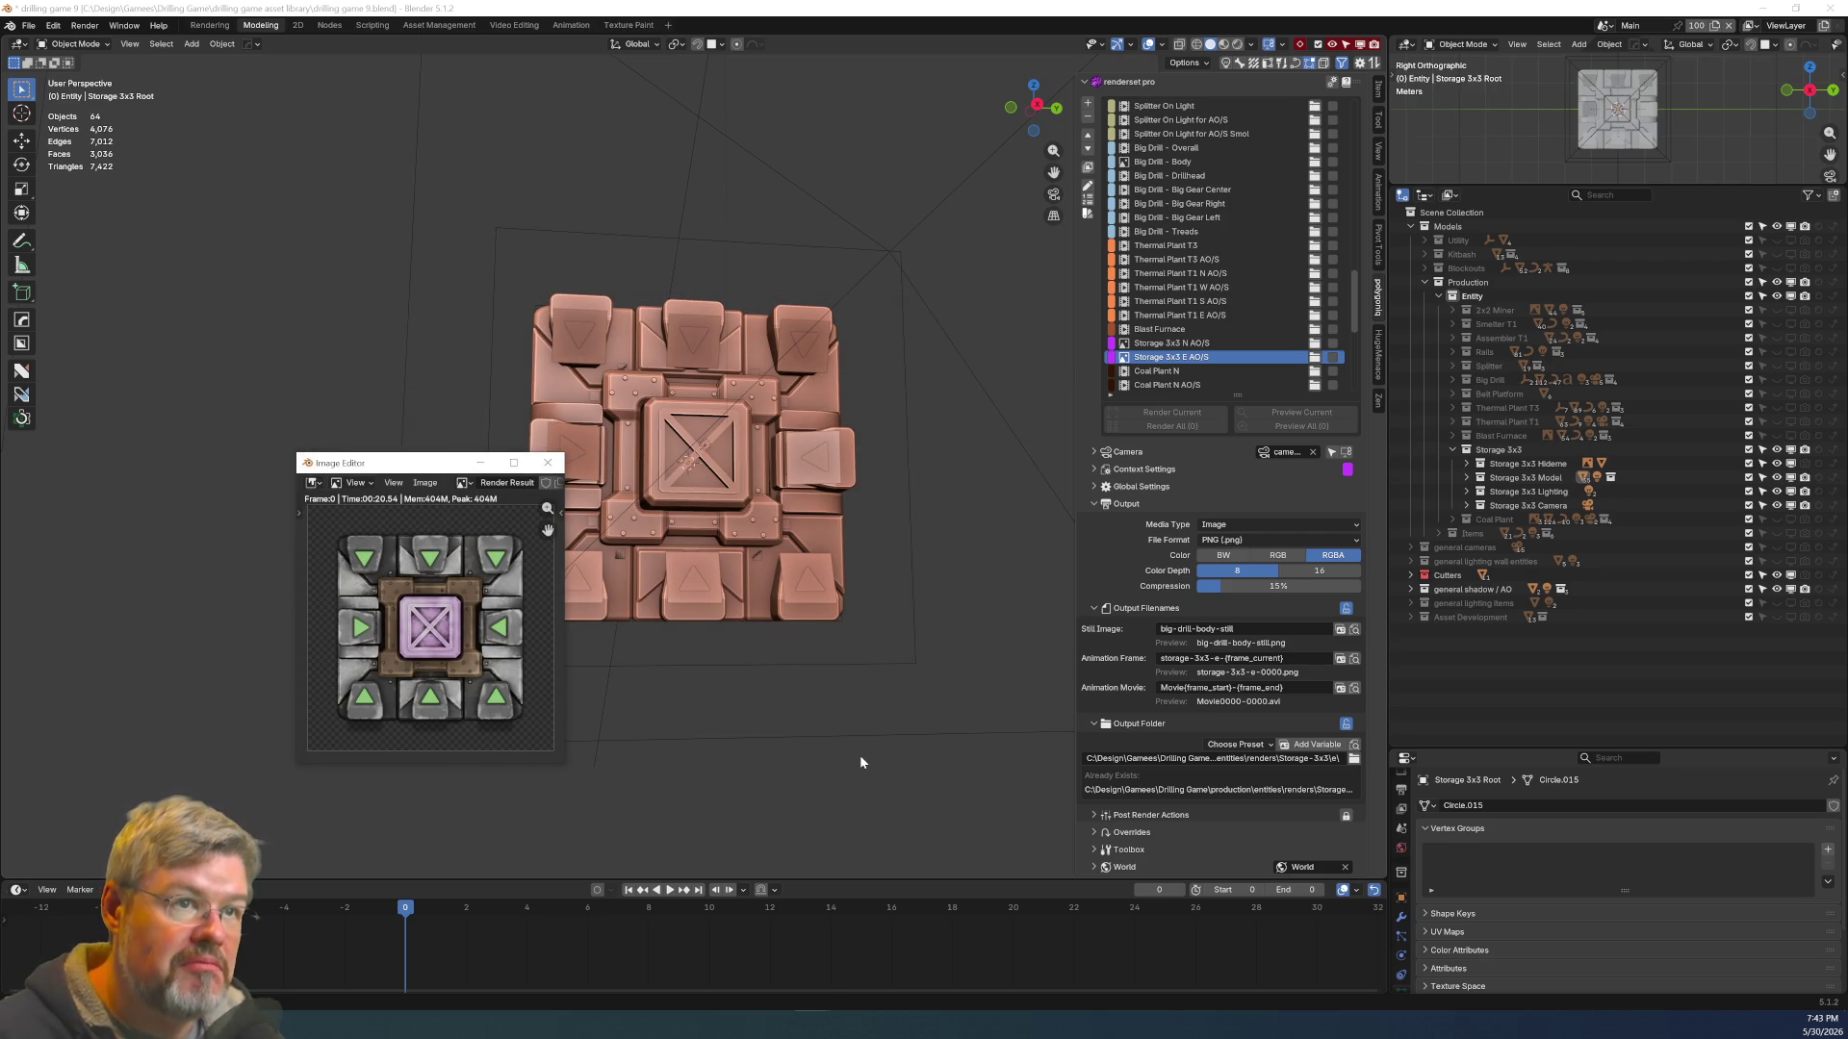
# Switch to the Storage 3x3 N AO/S render set and render it with F12
pyautogui.click(1234, 342)
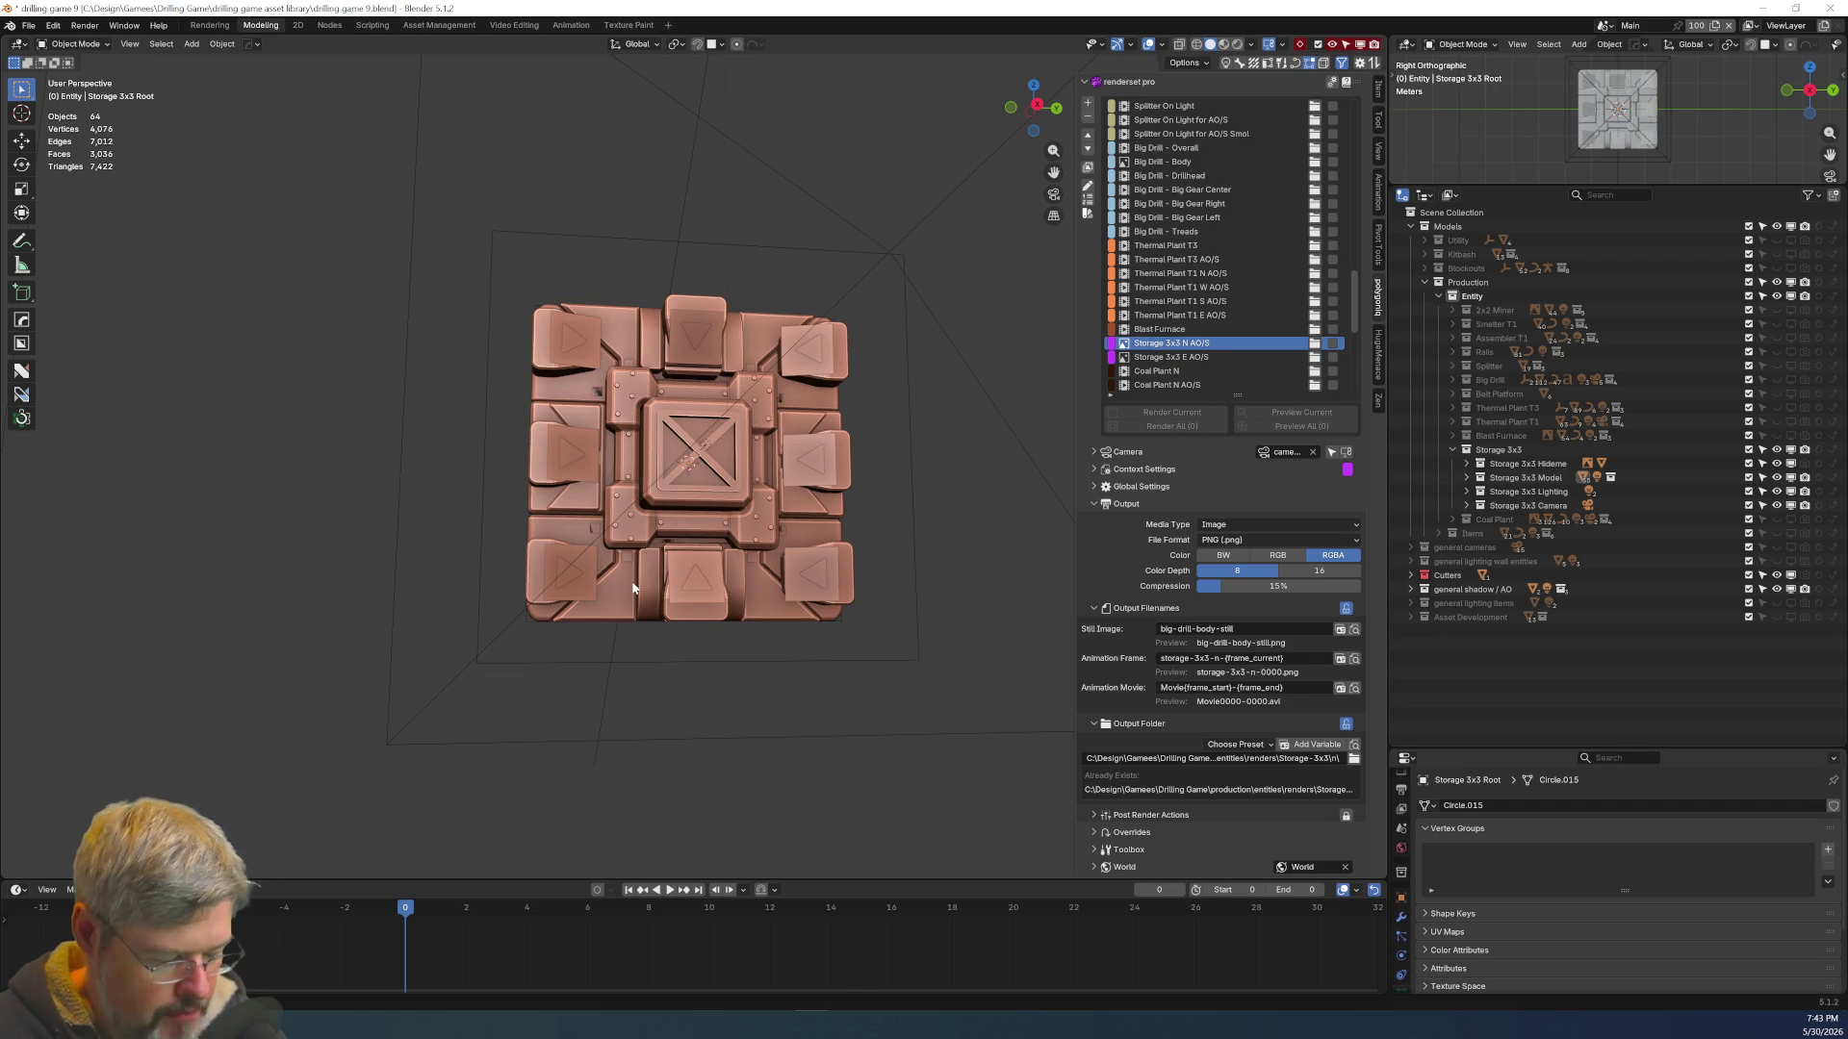
pyautogui.press('F12')
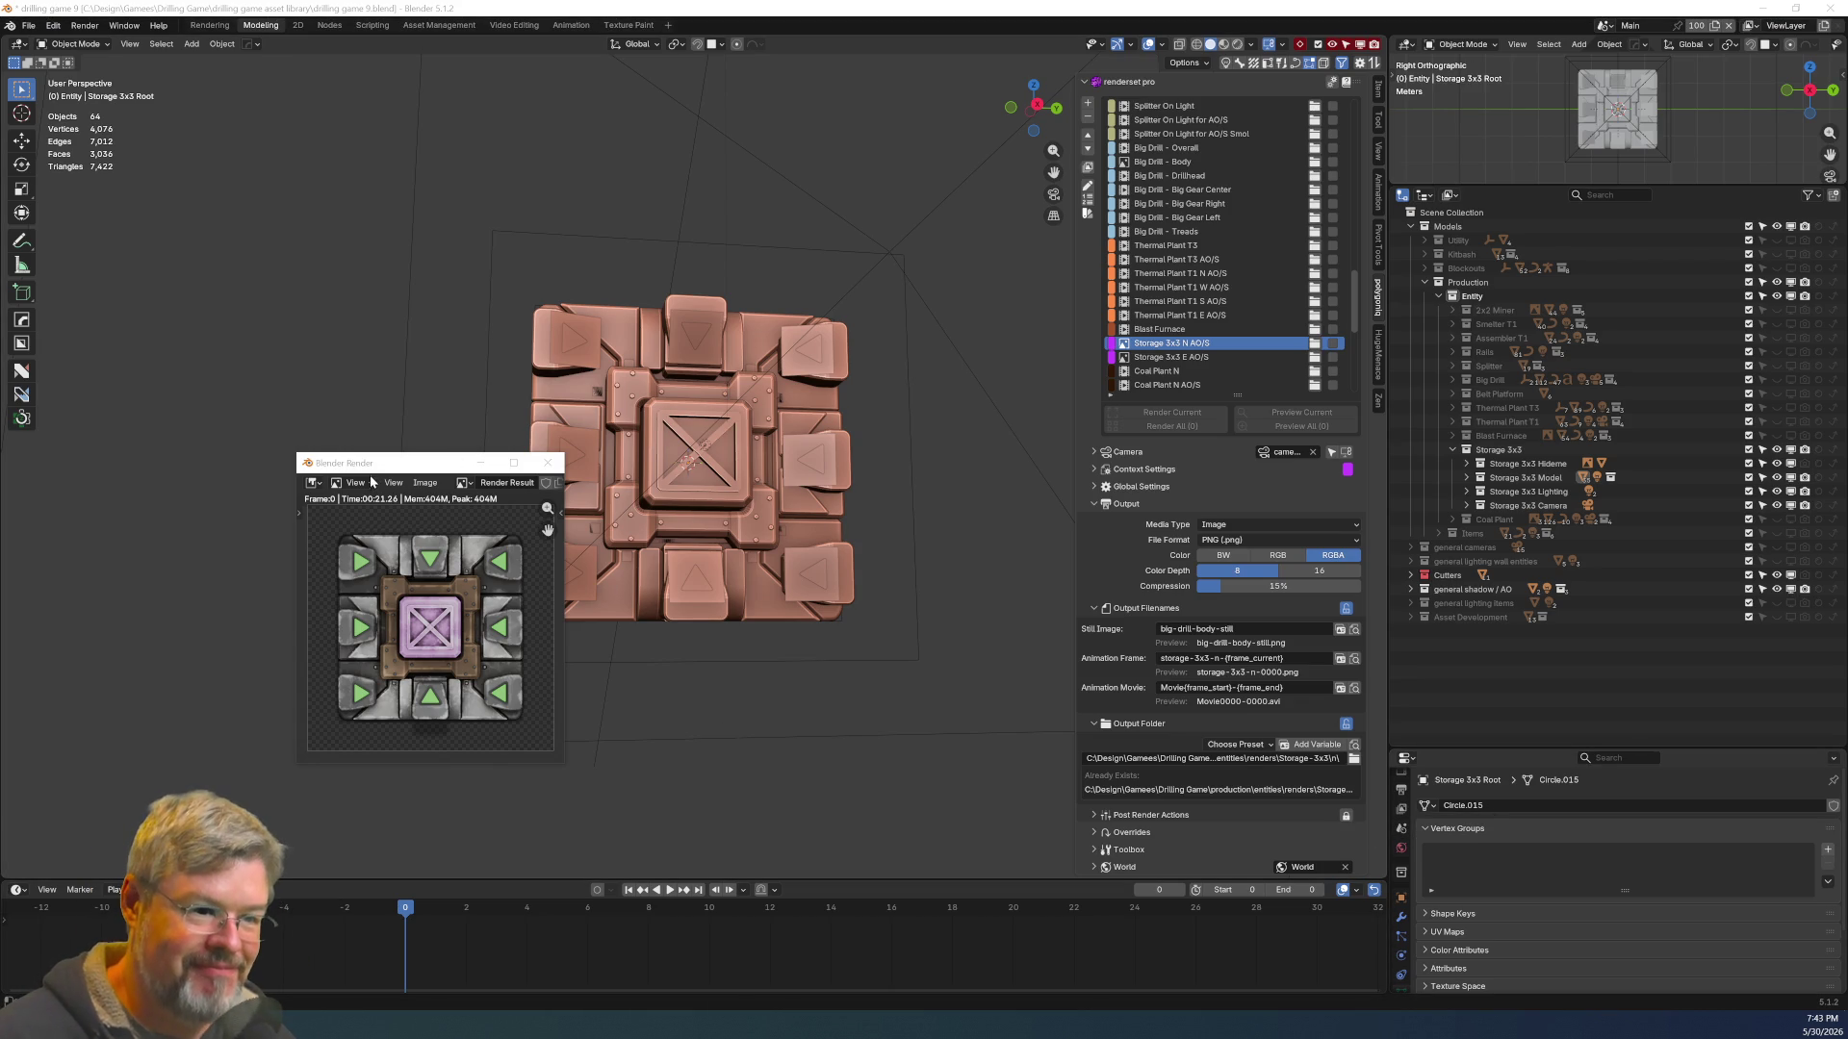
pyautogui.moveTo(414, 468); pyautogui.dragTo(474, 340)
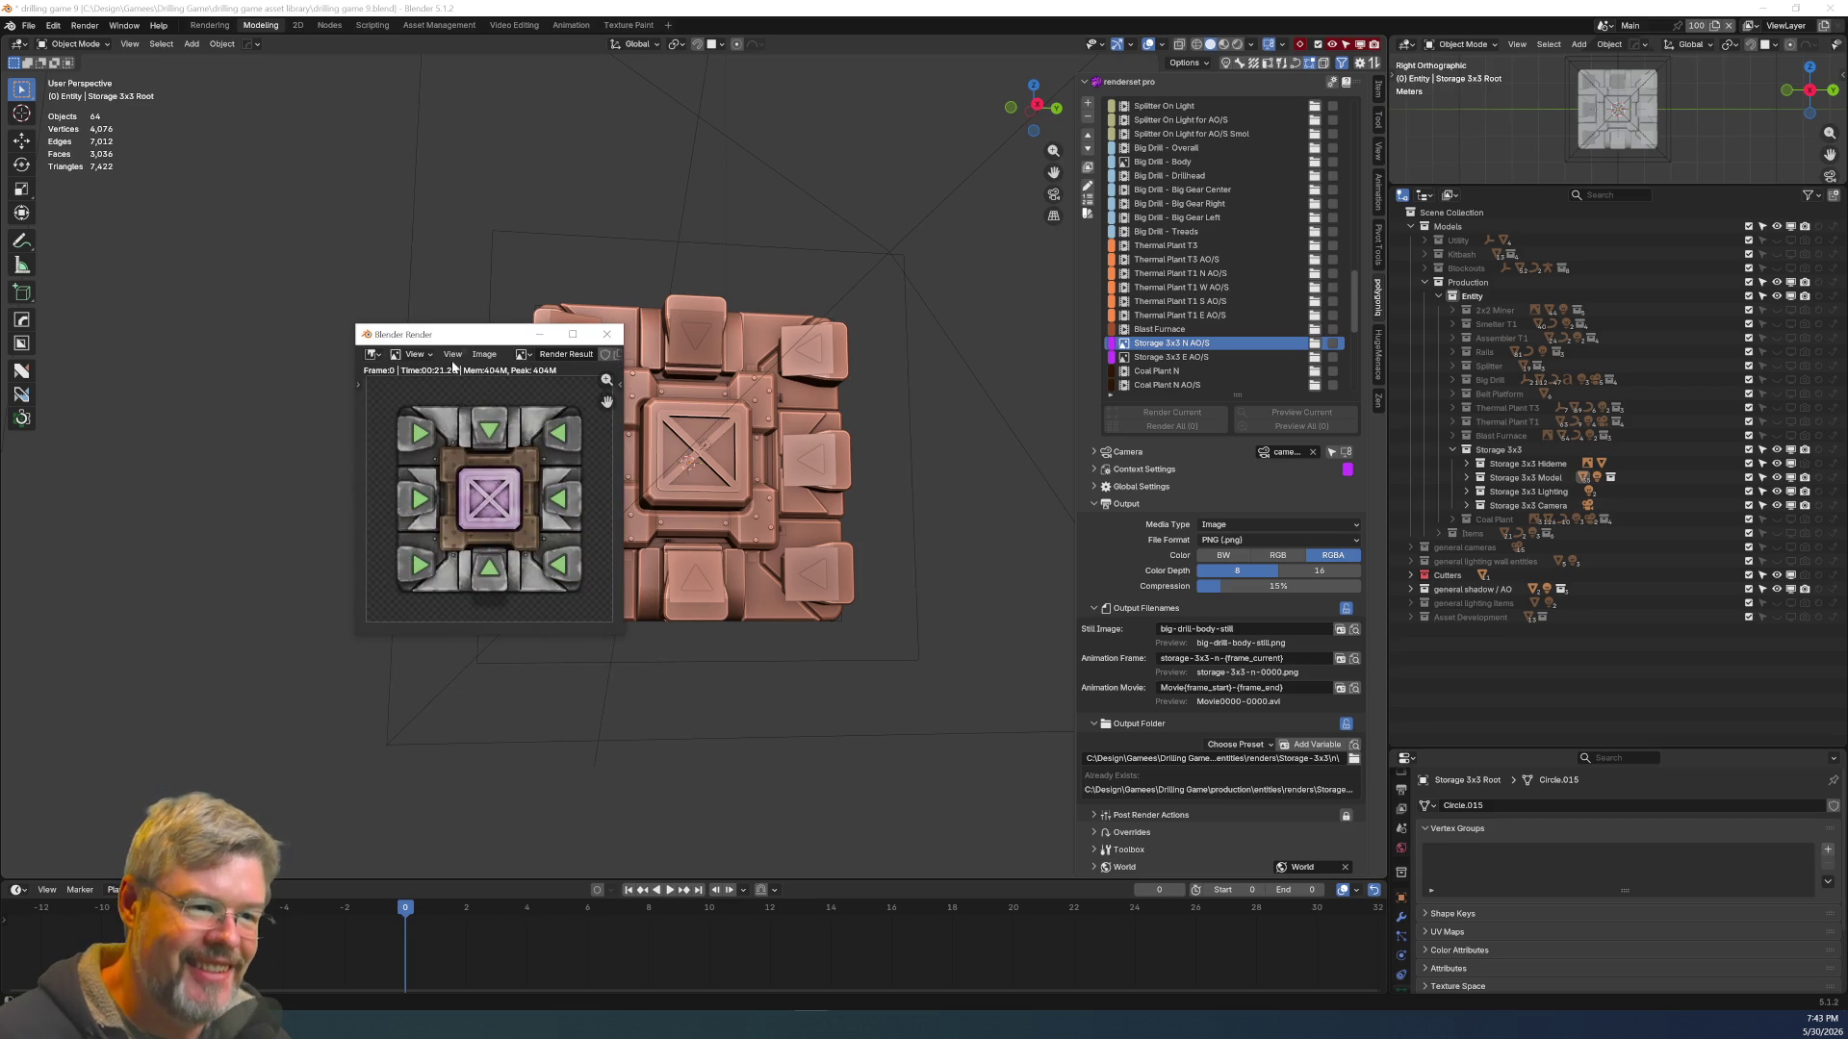
# Save the N render as storage-3x3-n.png in the Storage-3x3\n folder
pyautogui.click(484, 355)
pyautogui.click(534, 486)
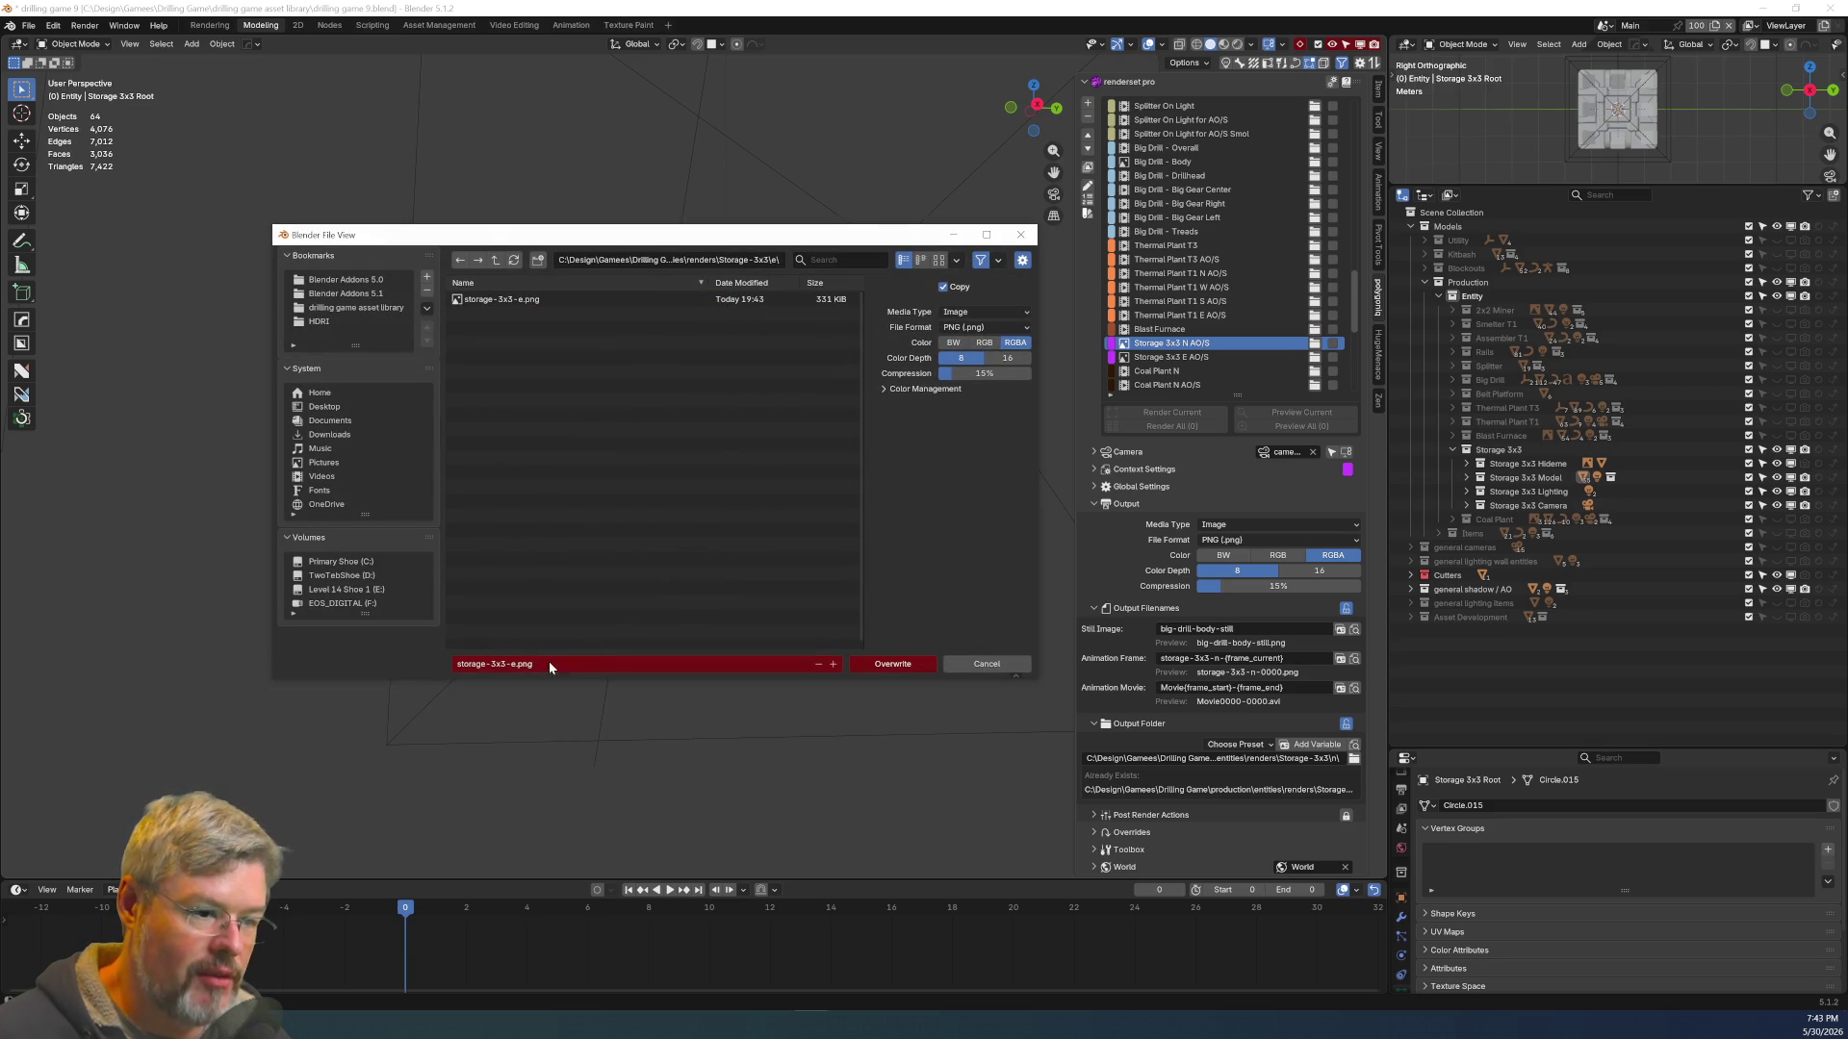
pyautogui.click(496, 260)
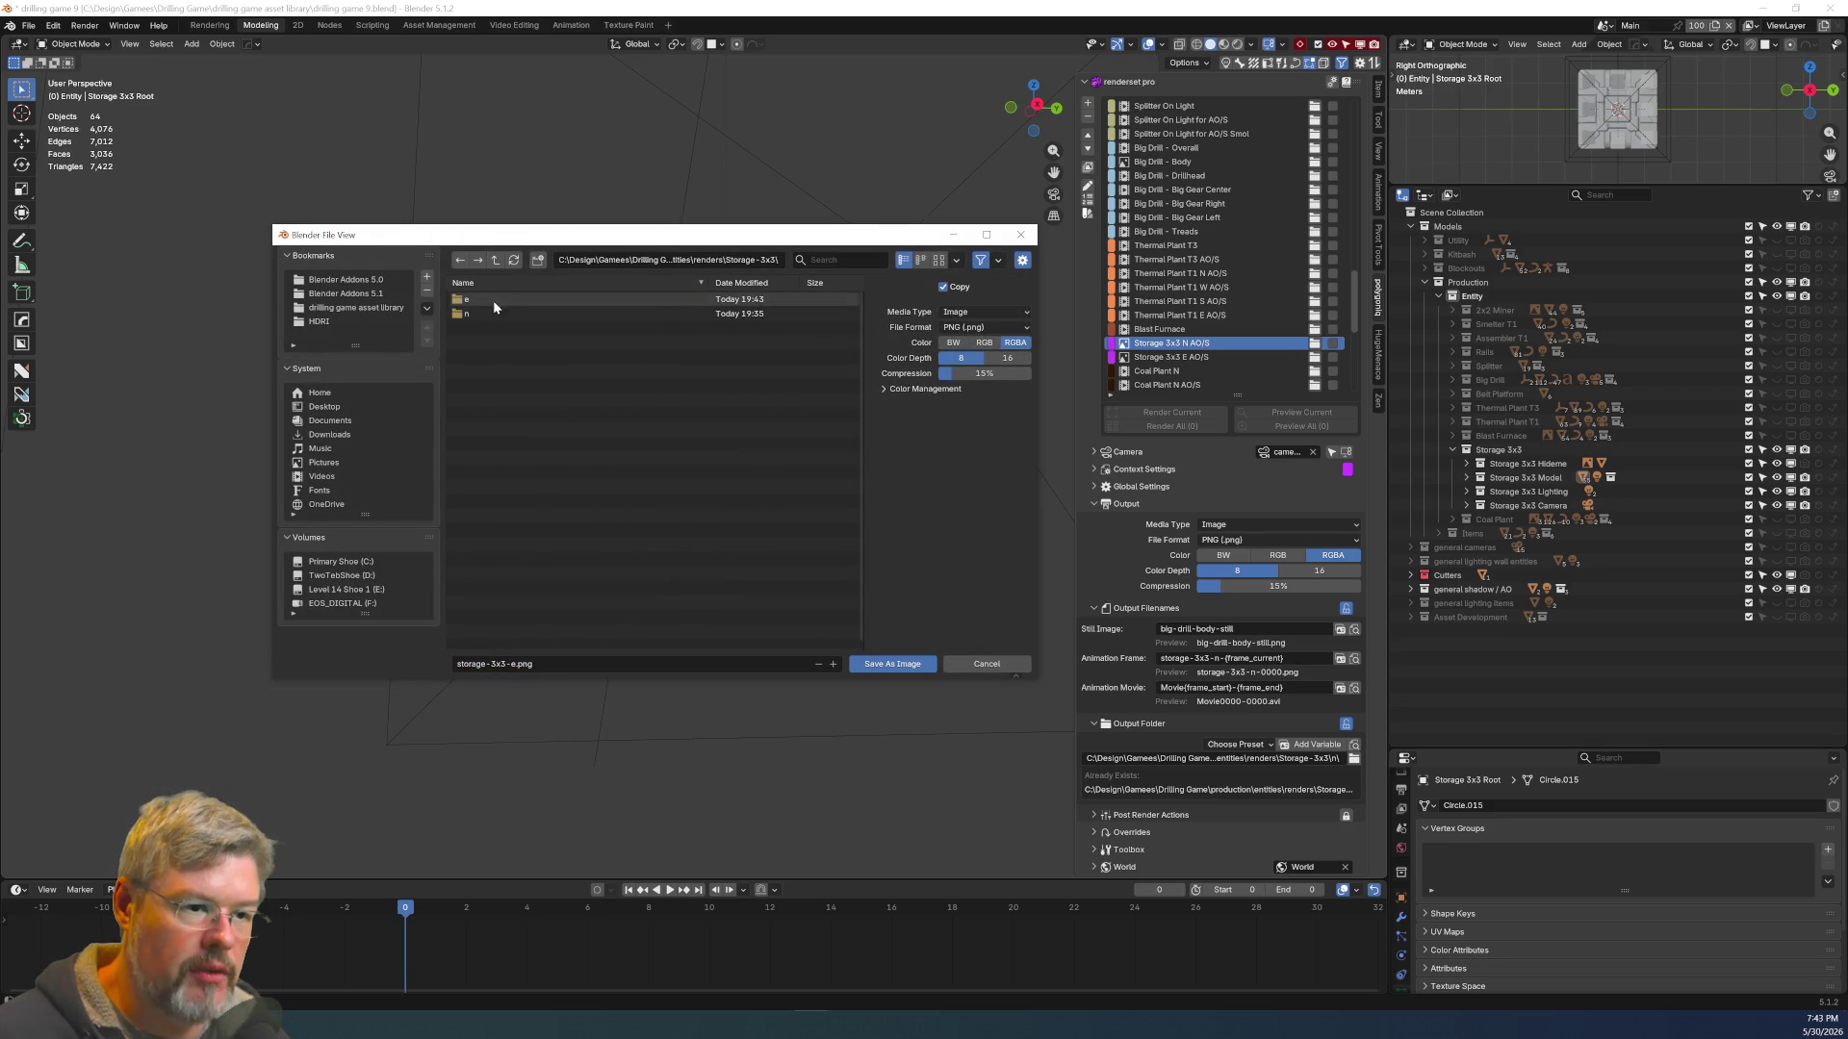
pyautogui.doubleClick(493, 313)
pyautogui.click(520, 664)
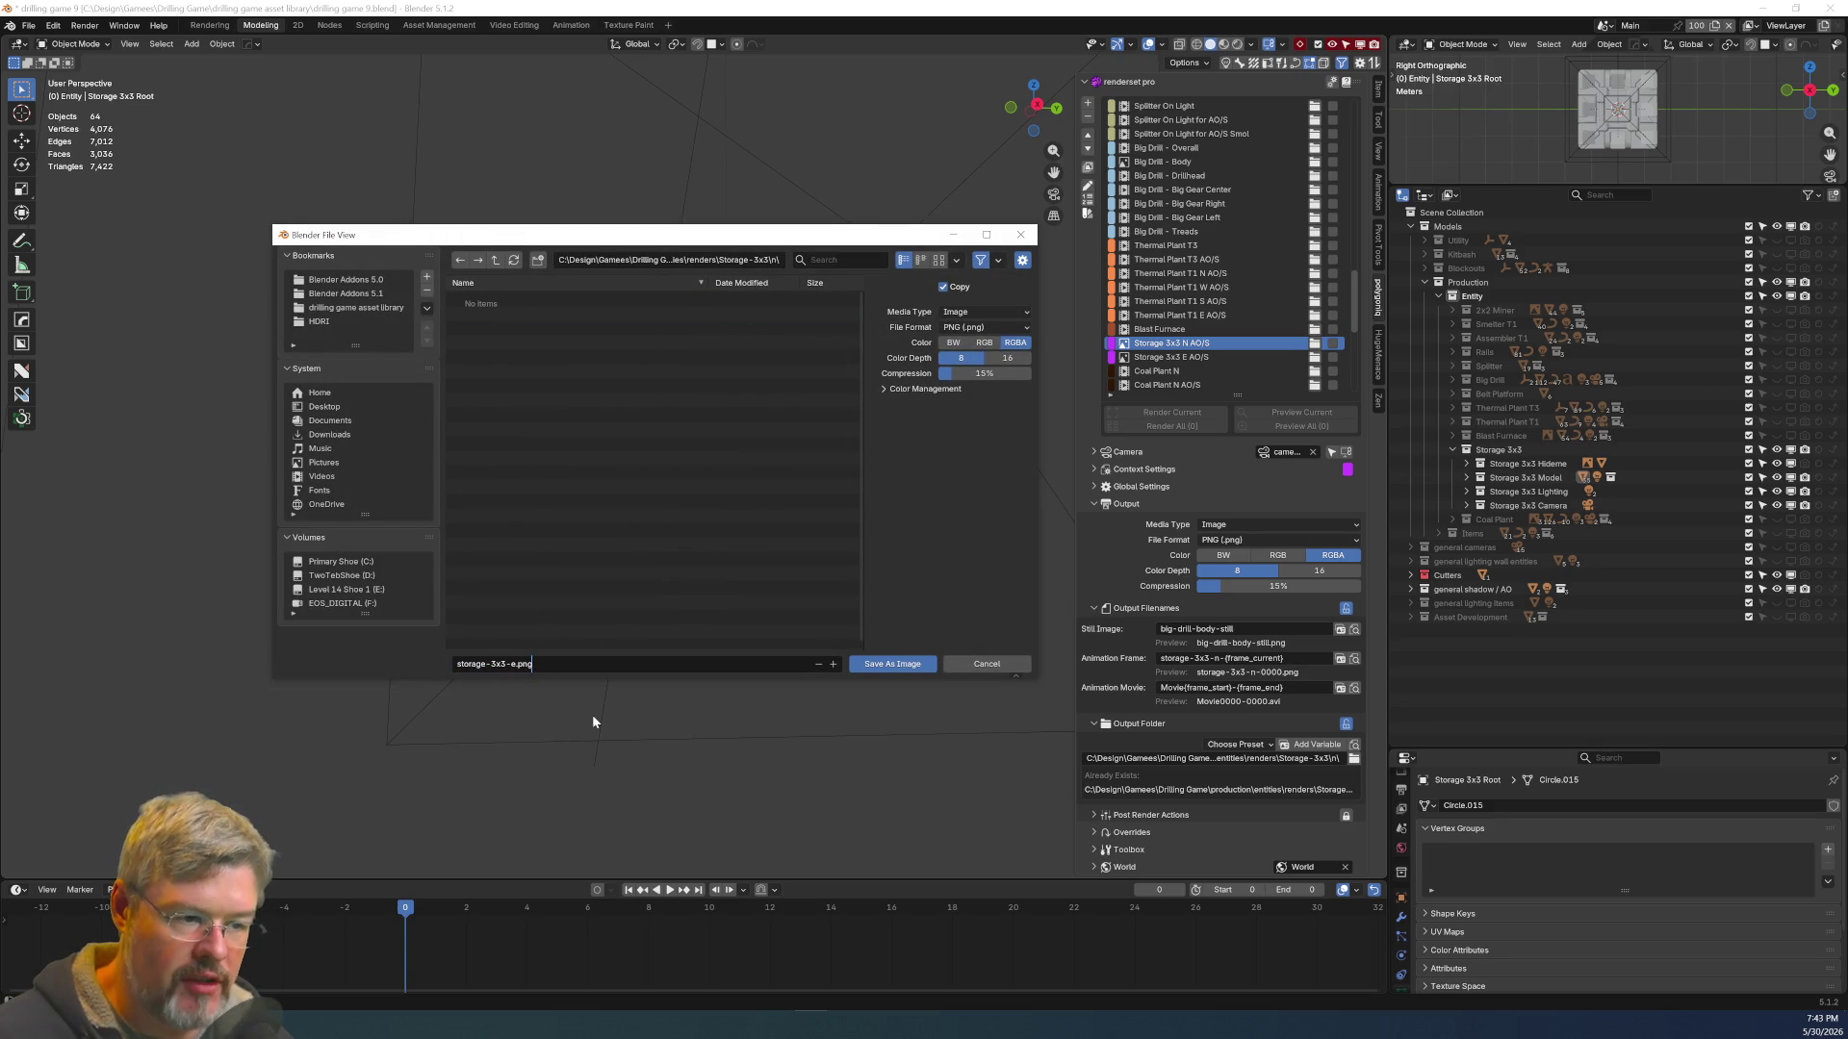
pyautogui.press('BackSpace')
pyautogui.write('n')
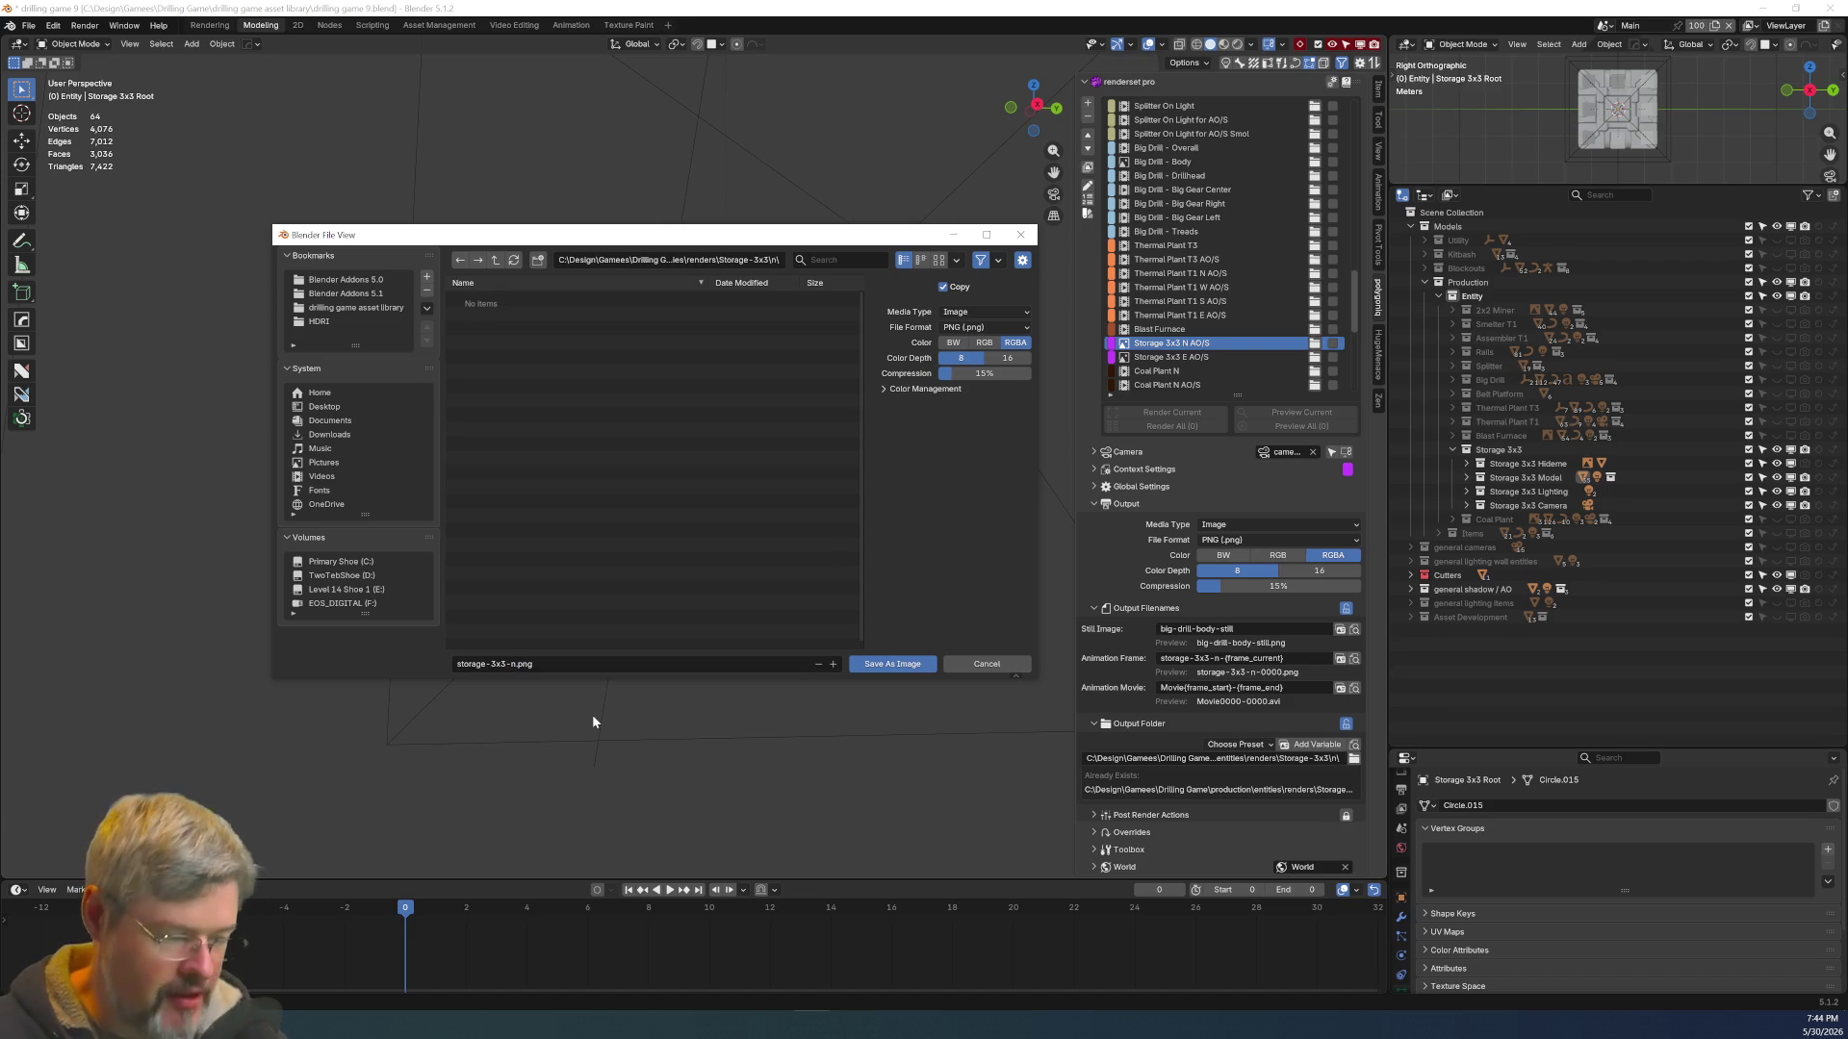
pyautogui.click(904, 668)
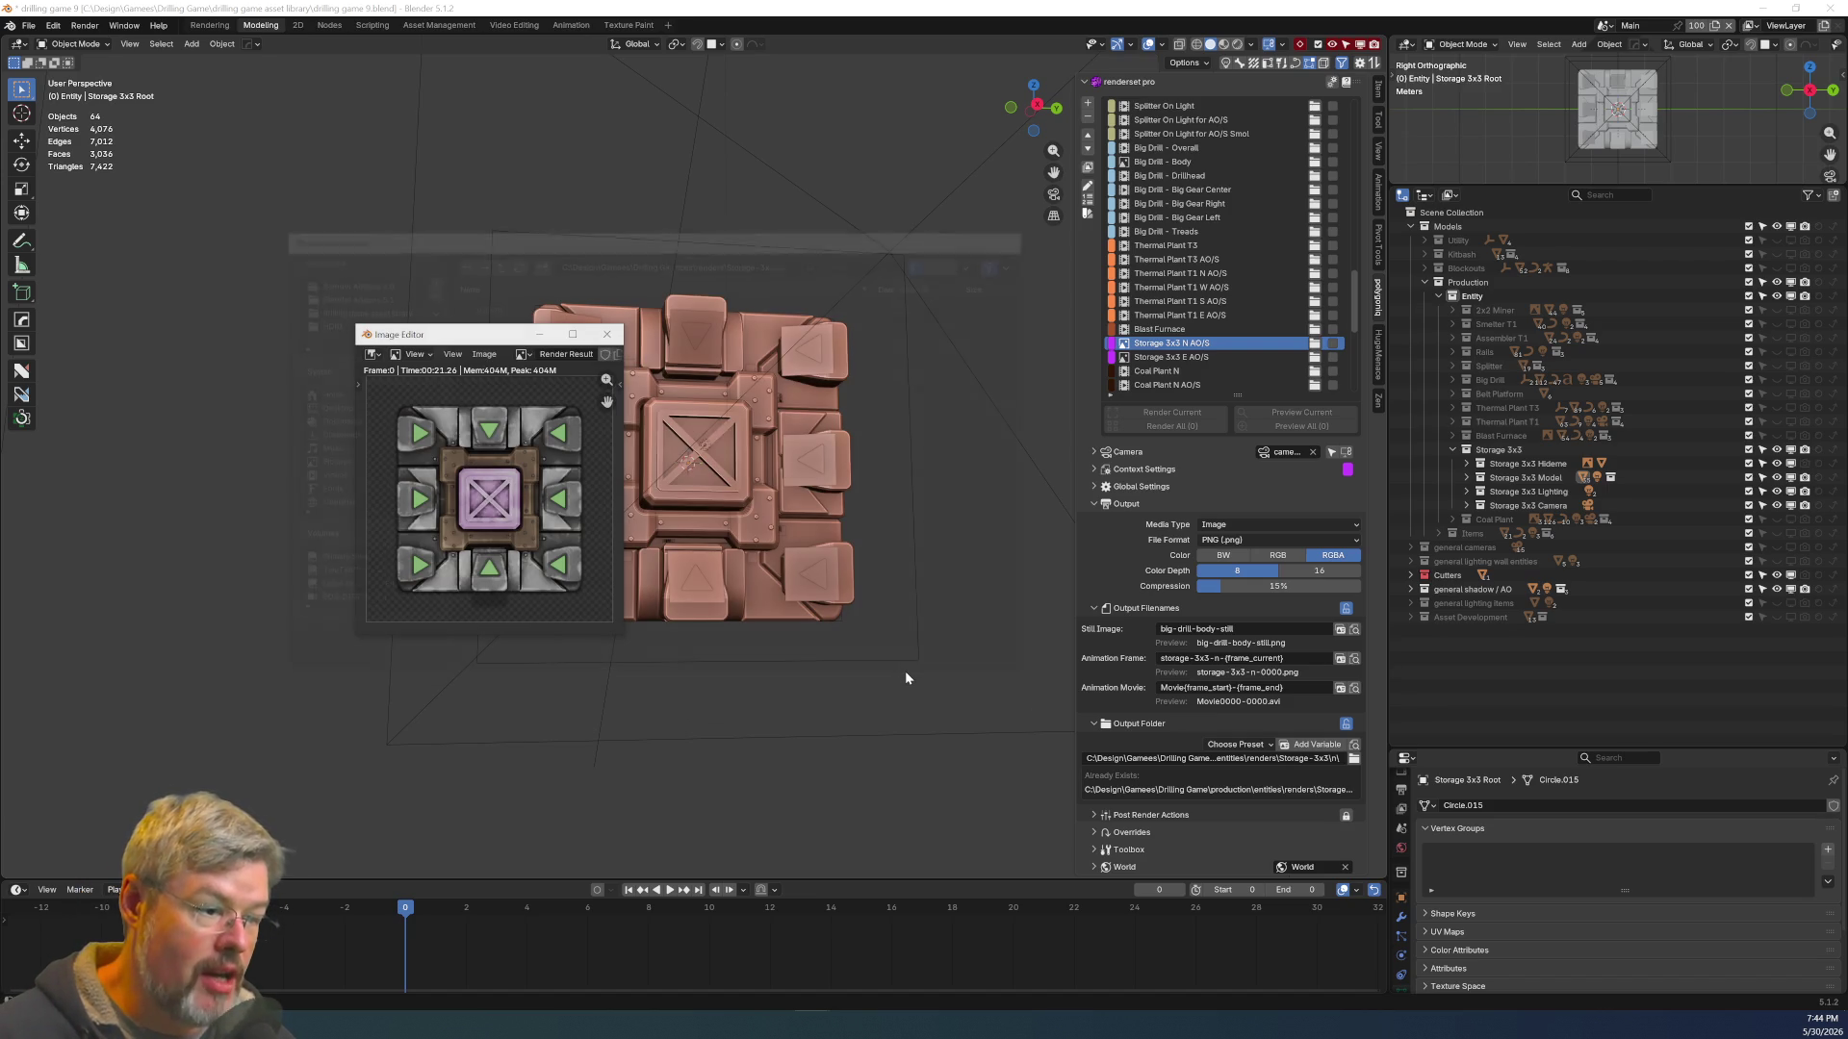
pyautogui.hotkey('alt', 'Tab')
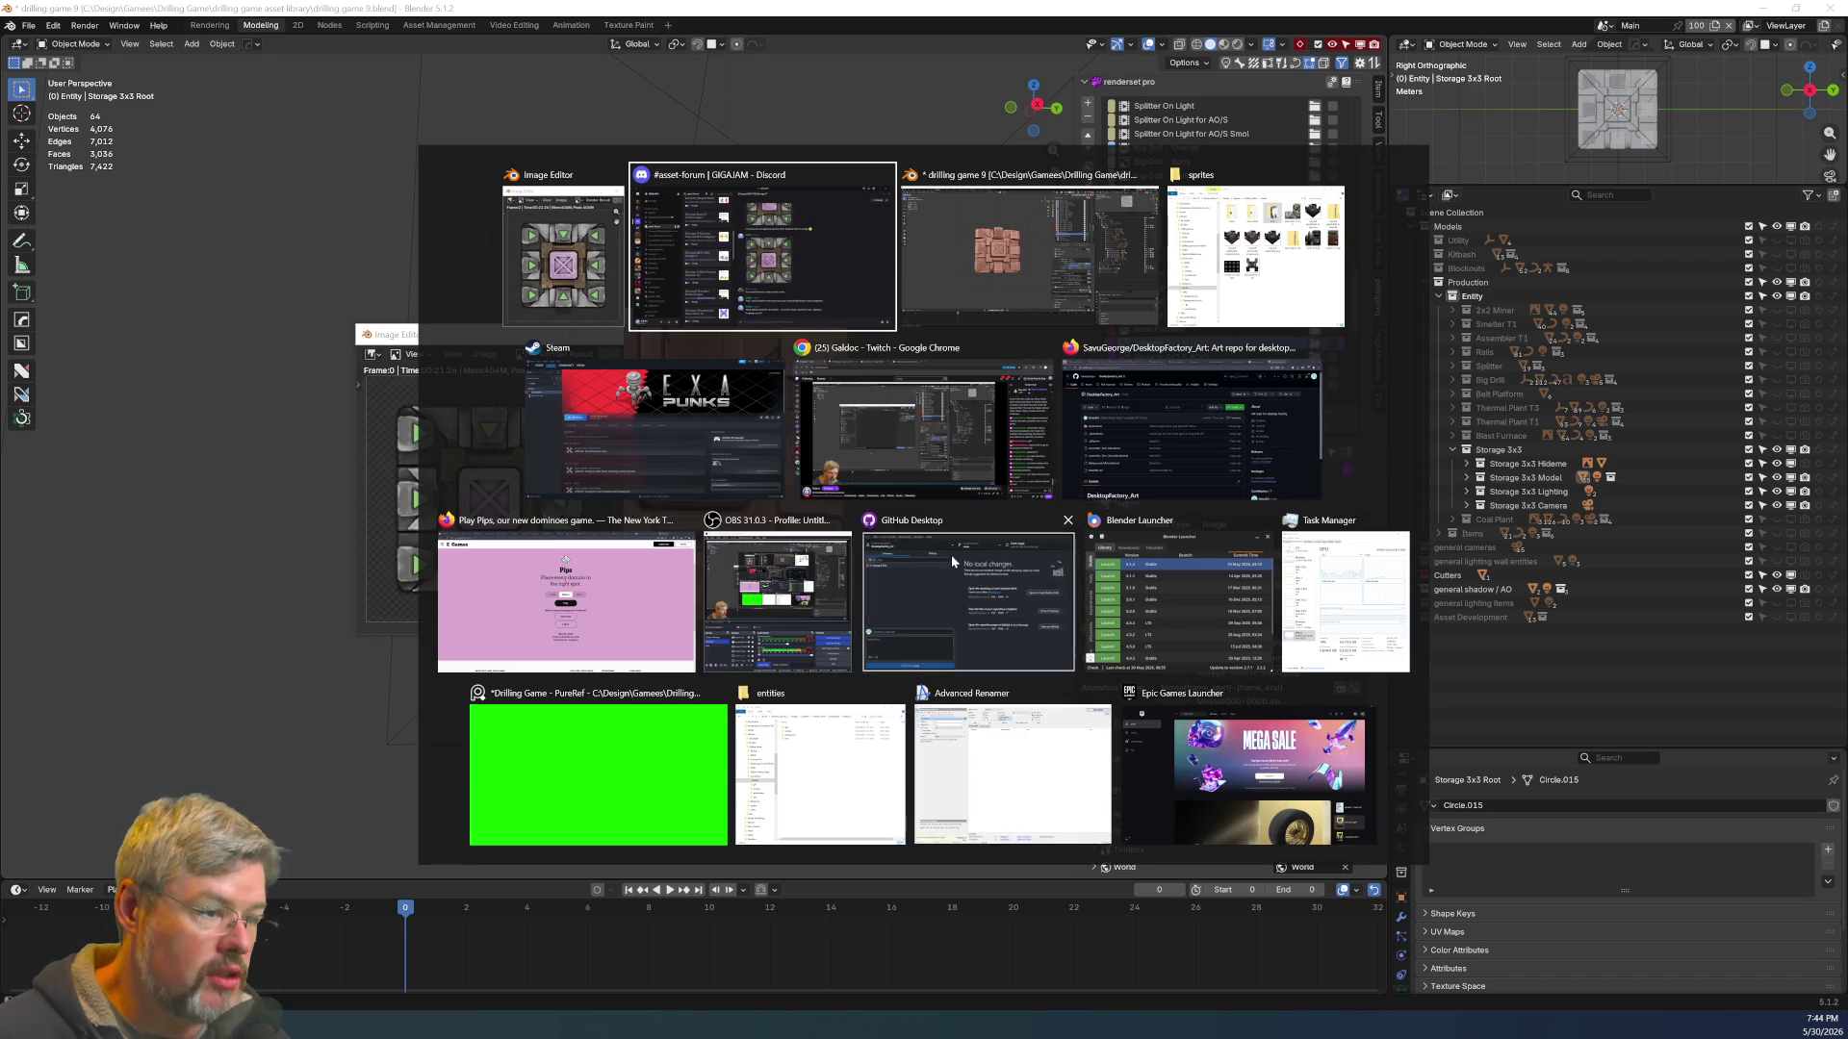
# In File Explorer, go to production's entities spritesheets folder
pyautogui.hotkey('alt', 'Tab')
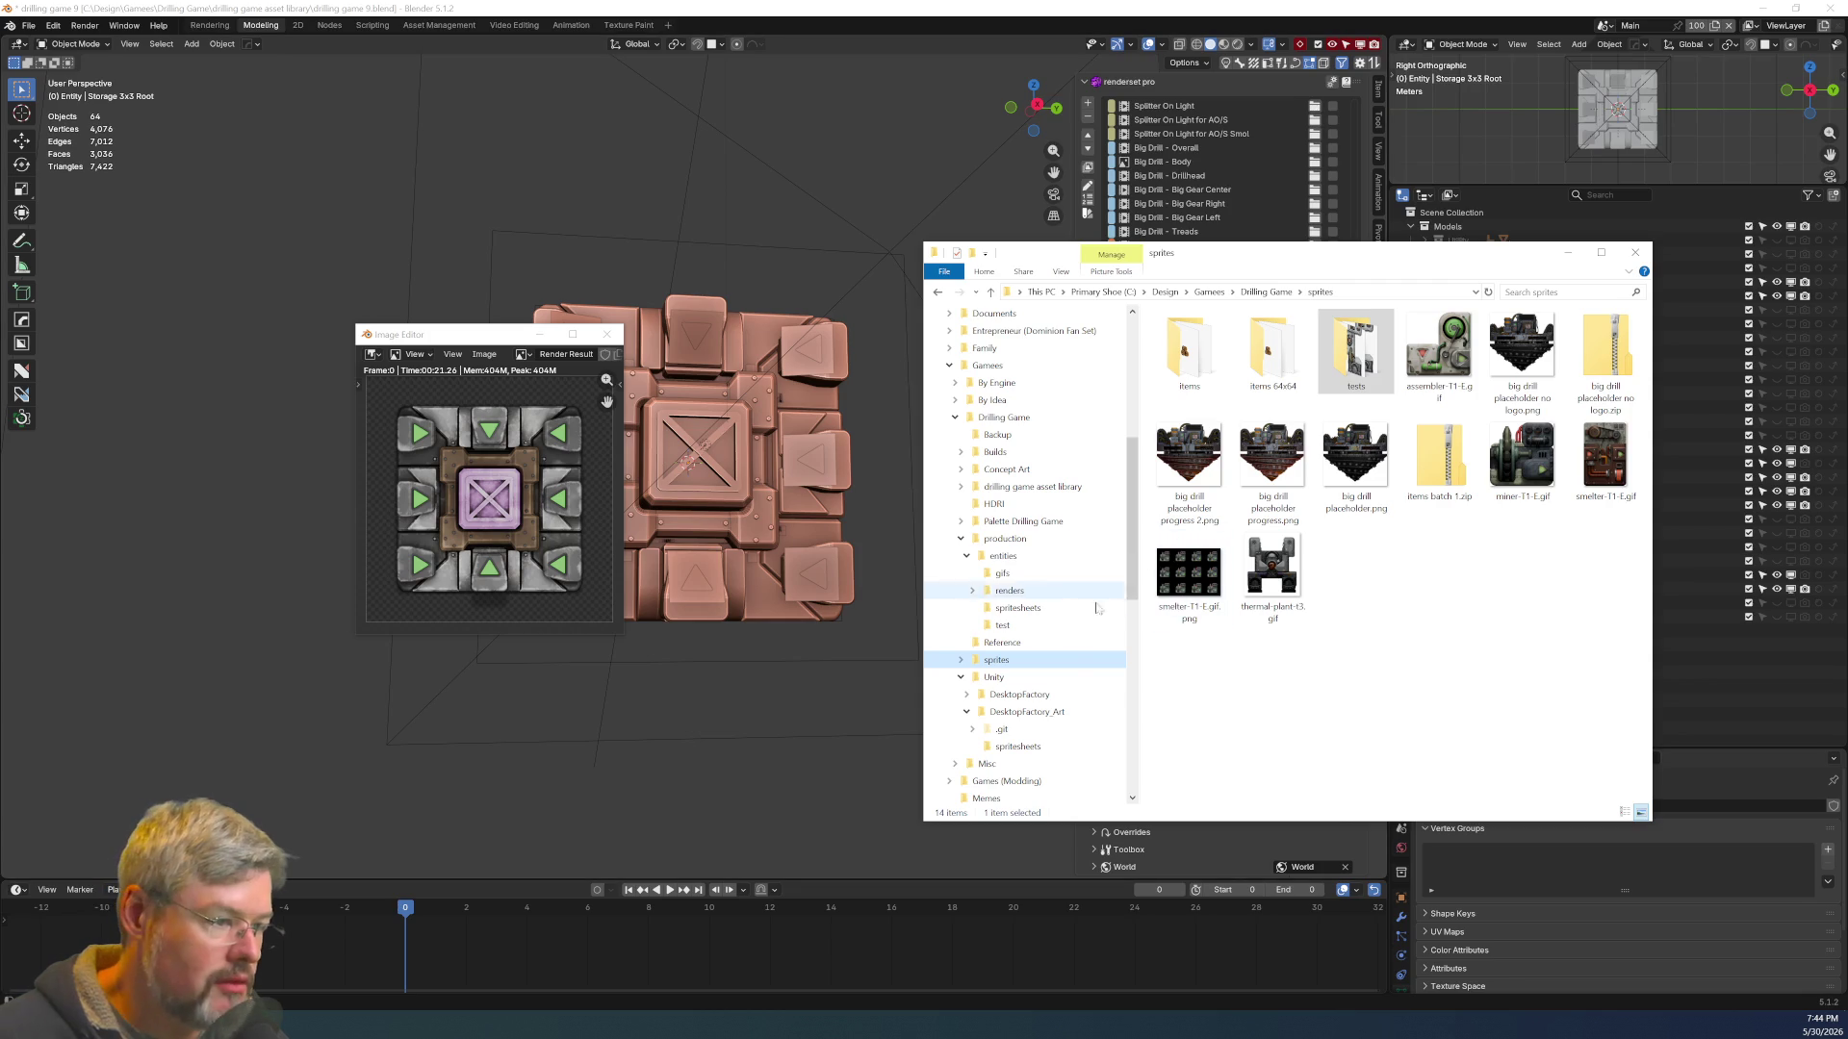
pyautogui.click(1030, 714)
pyautogui.click(1032, 749)
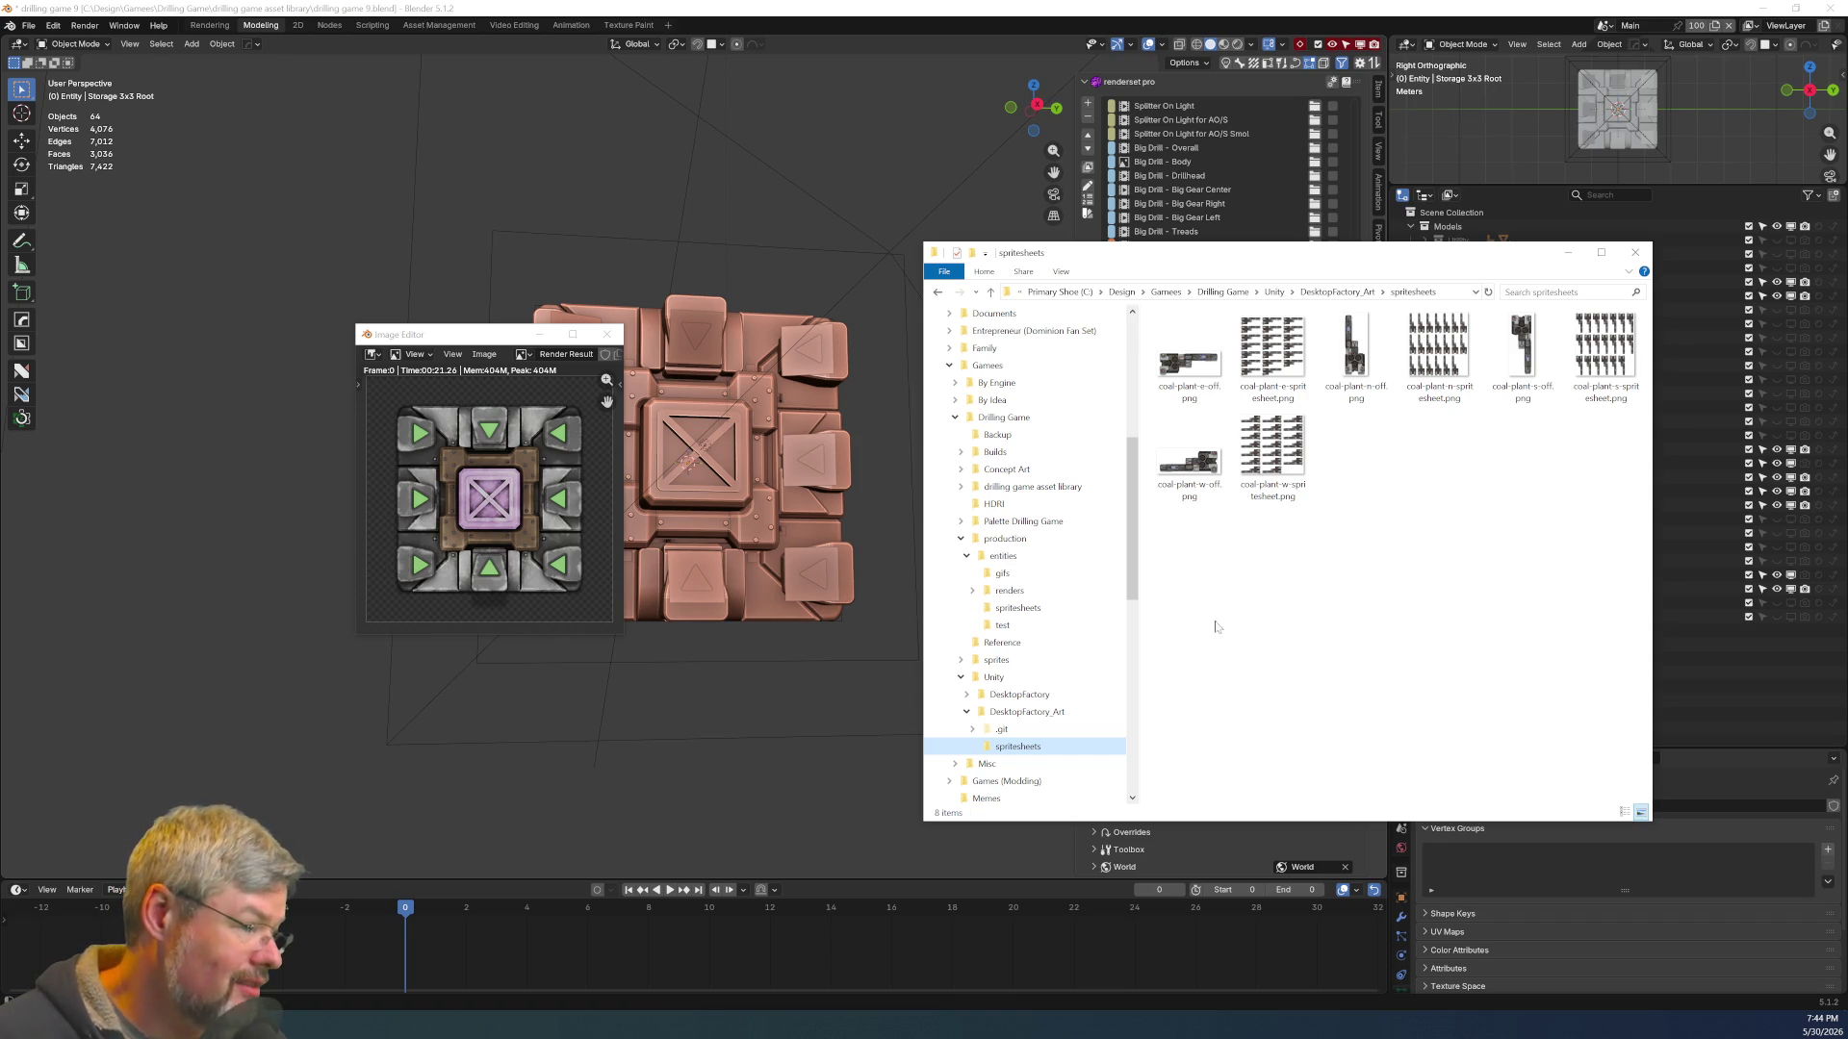
pyautogui.click(1049, 607)
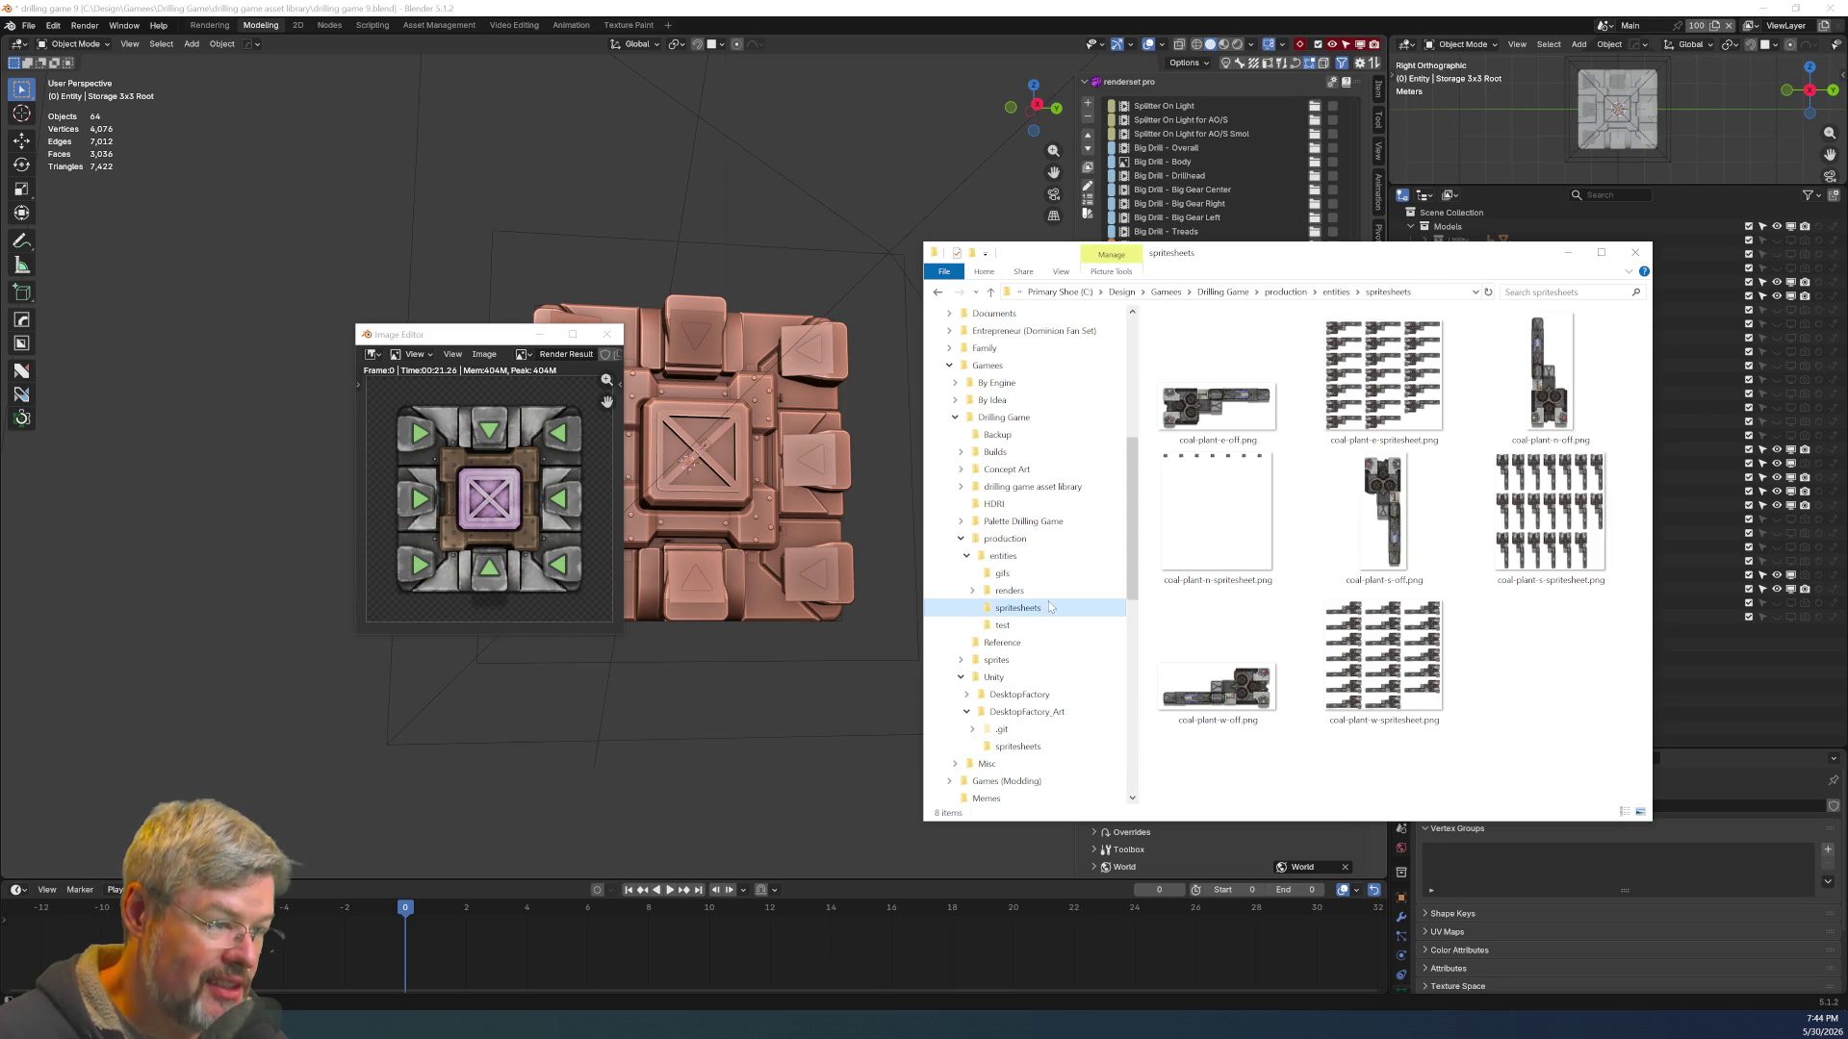
# Copy storage-3x3-e.png from renders\Storage-3x3\e into entities spritesheets
pyautogui.click(972, 590)
pyautogui.click(972, 590)
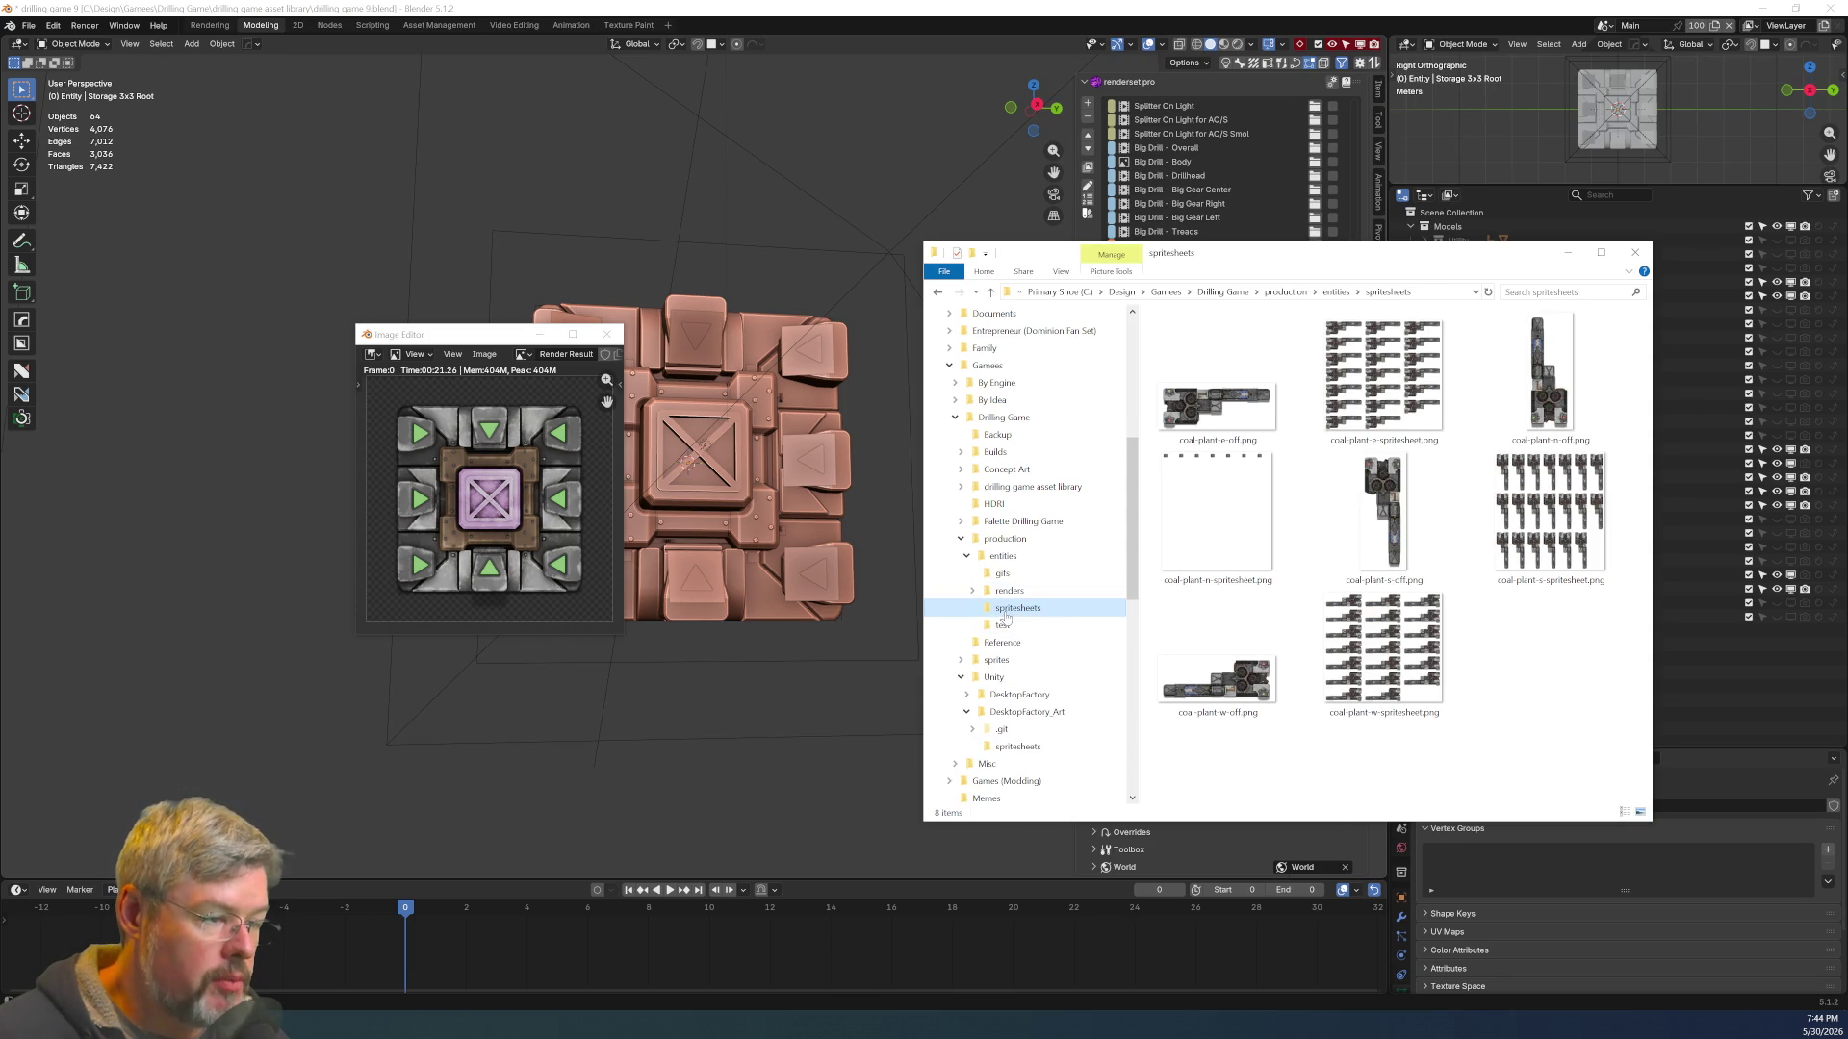
pyautogui.click(972, 591)
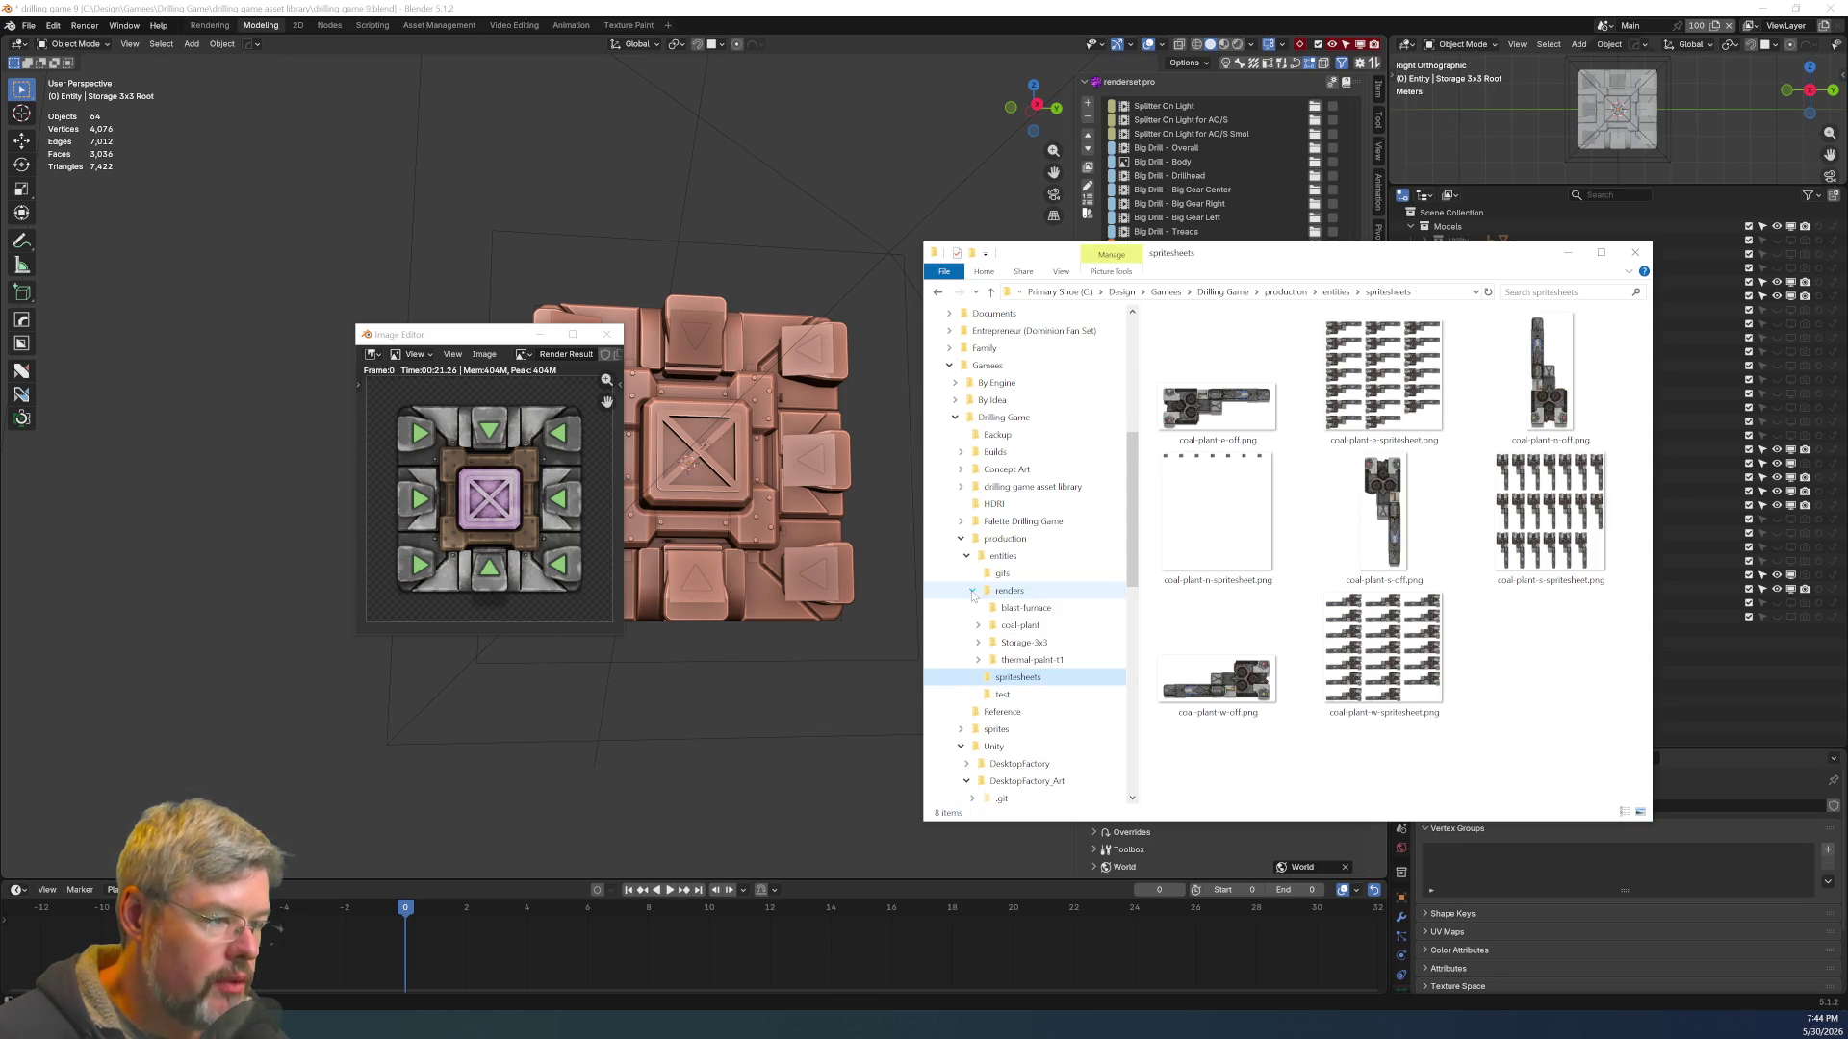
pyautogui.click(1006, 644)
pyautogui.click(978, 642)
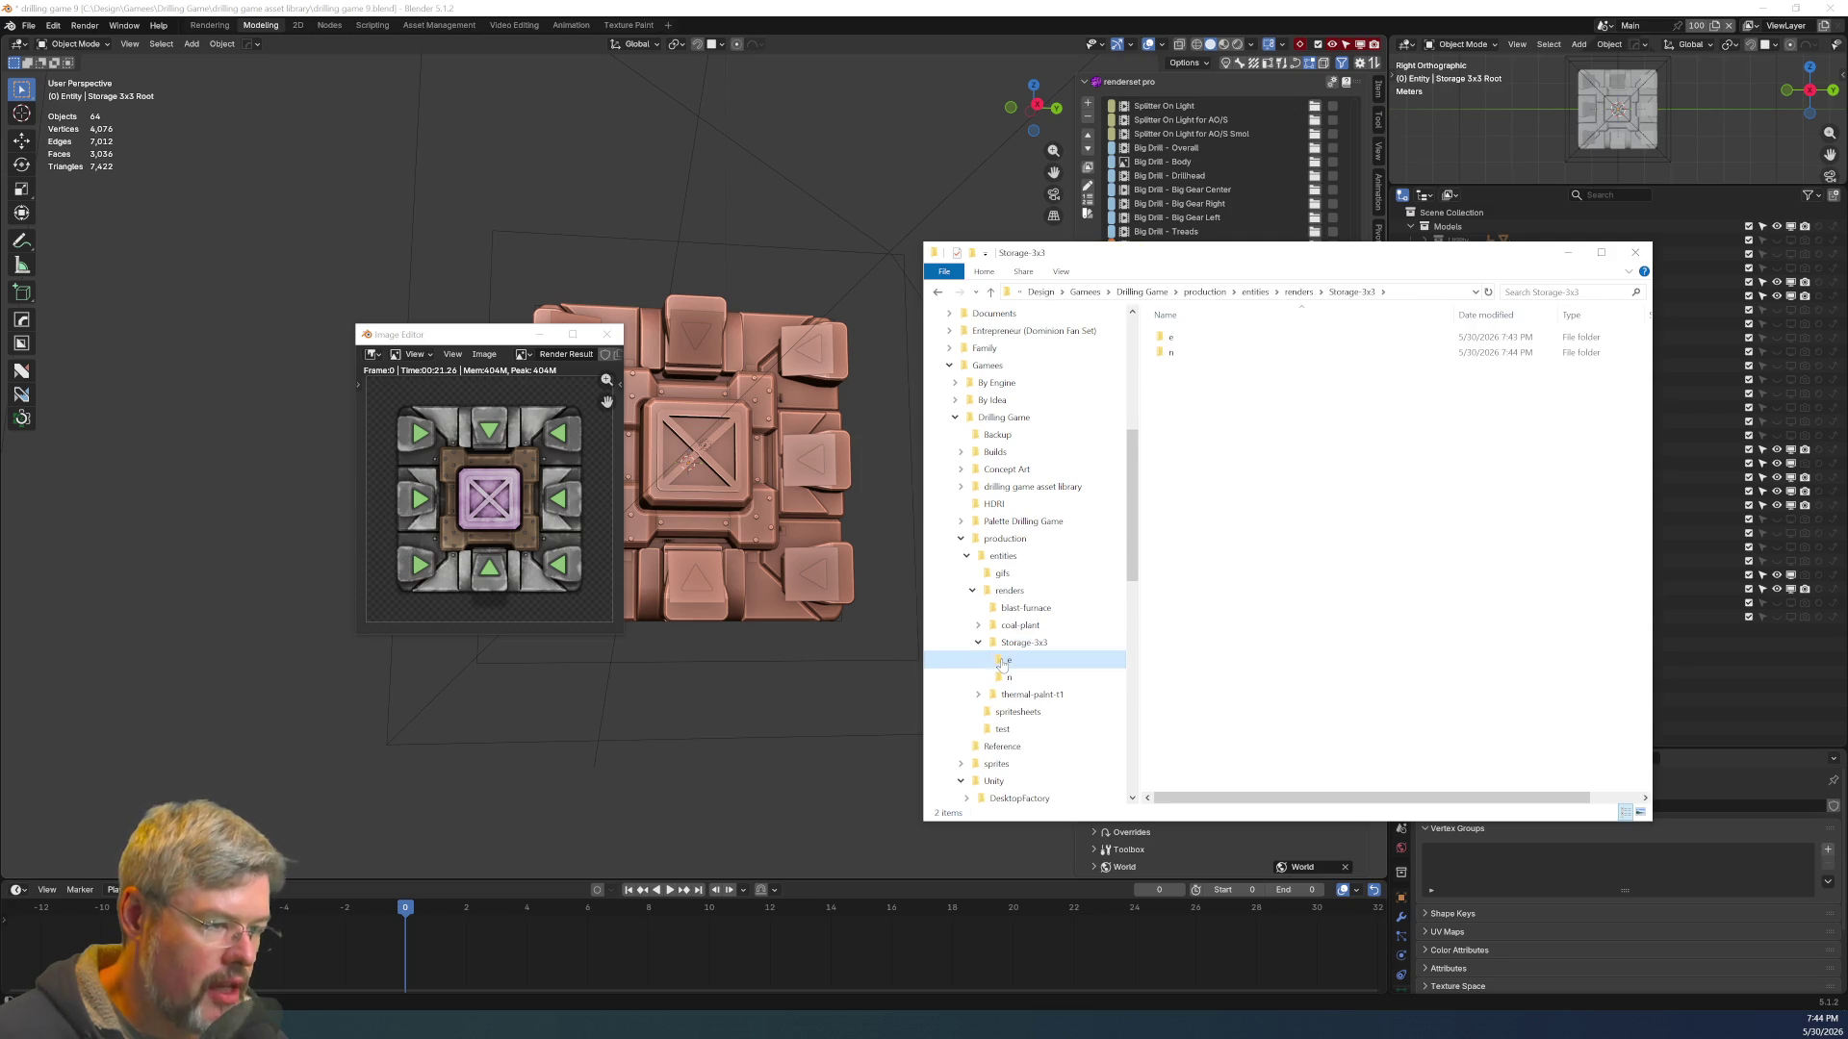
pyautogui.click(1009, 661)
pyautogui.click(1201, 370)
pyautogui.moveTo(1200, 370)
pyautogui.mouseDown()
pyautogui.moveTo(1132, 693)
pyautogui.moveTo(1083, 739)
pyautogui.moveTo(1084, 720)
pyautogui.mouseUp()
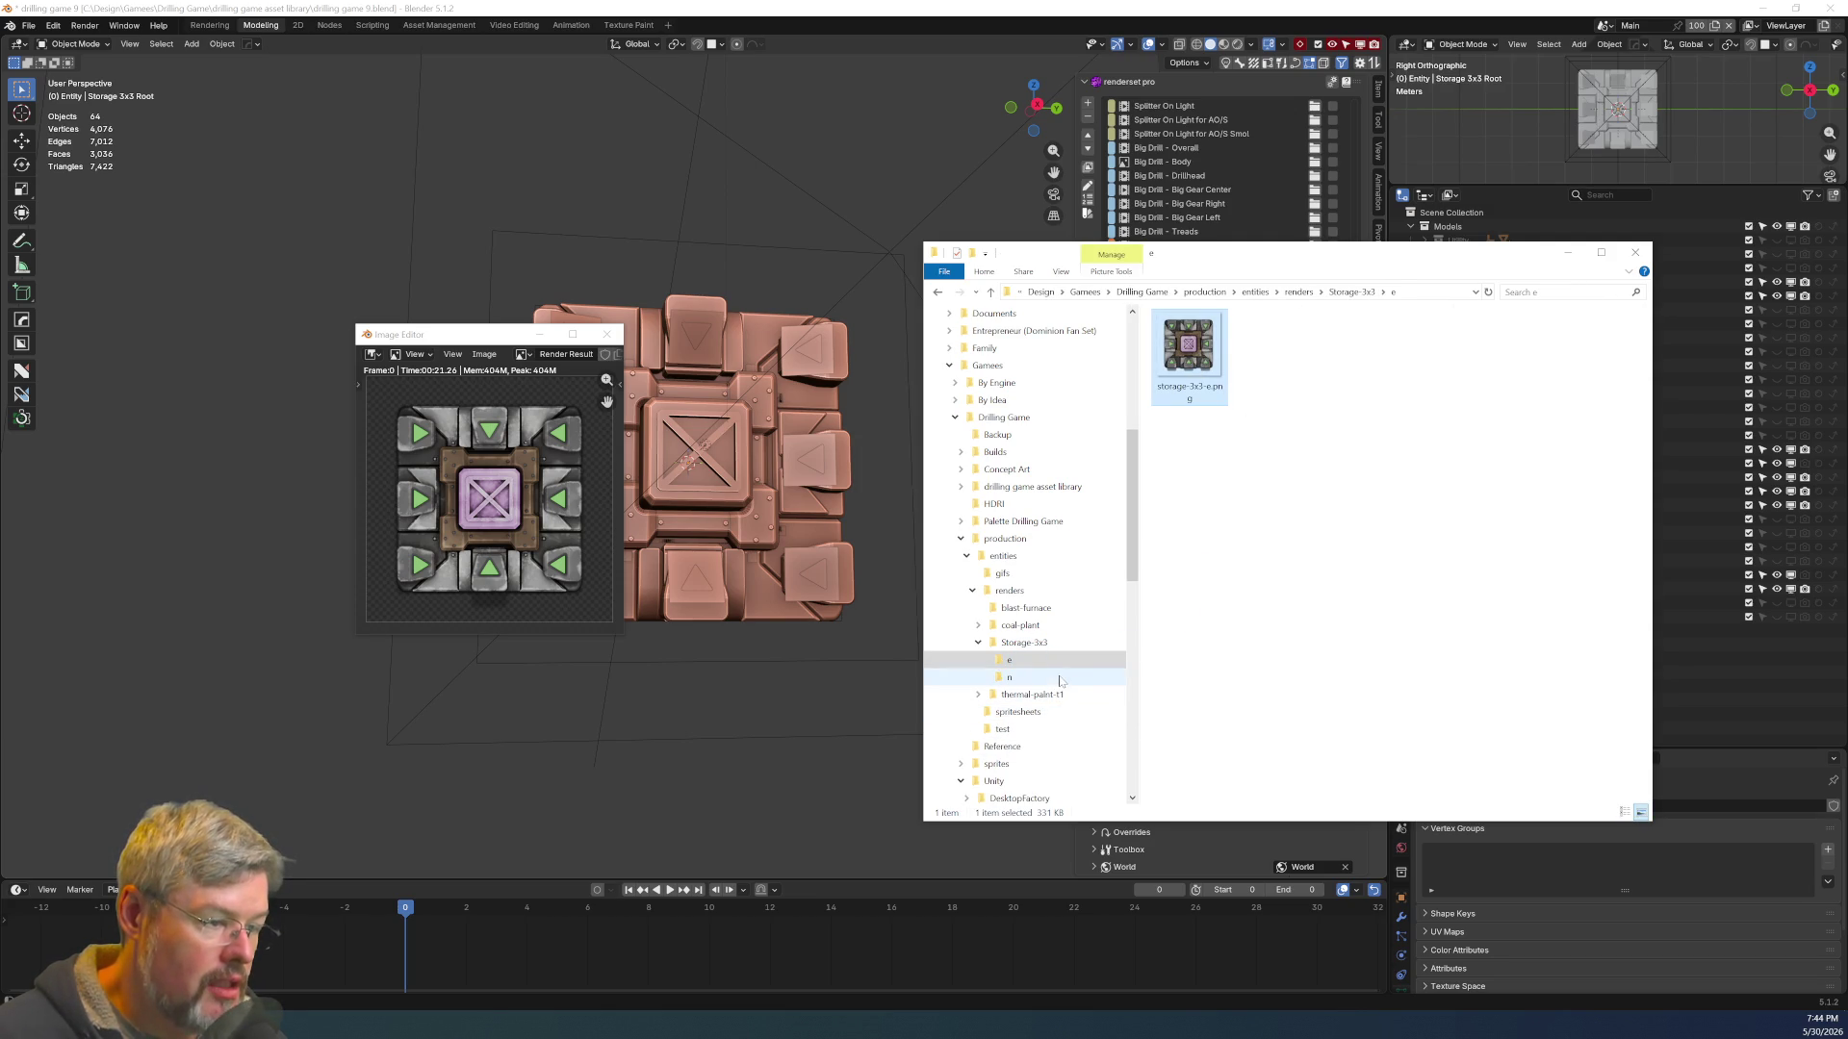
# Copy storage-3x3-n.png from the n folder there too and check both copies arrived
pyautogui.click(1009, 678)
pyautogui.click(1189, 348)
pyautogui.moveTo(1189, 349); pyautogui.dragTo(1086, 722)
pyautogui.click(1086, 722)
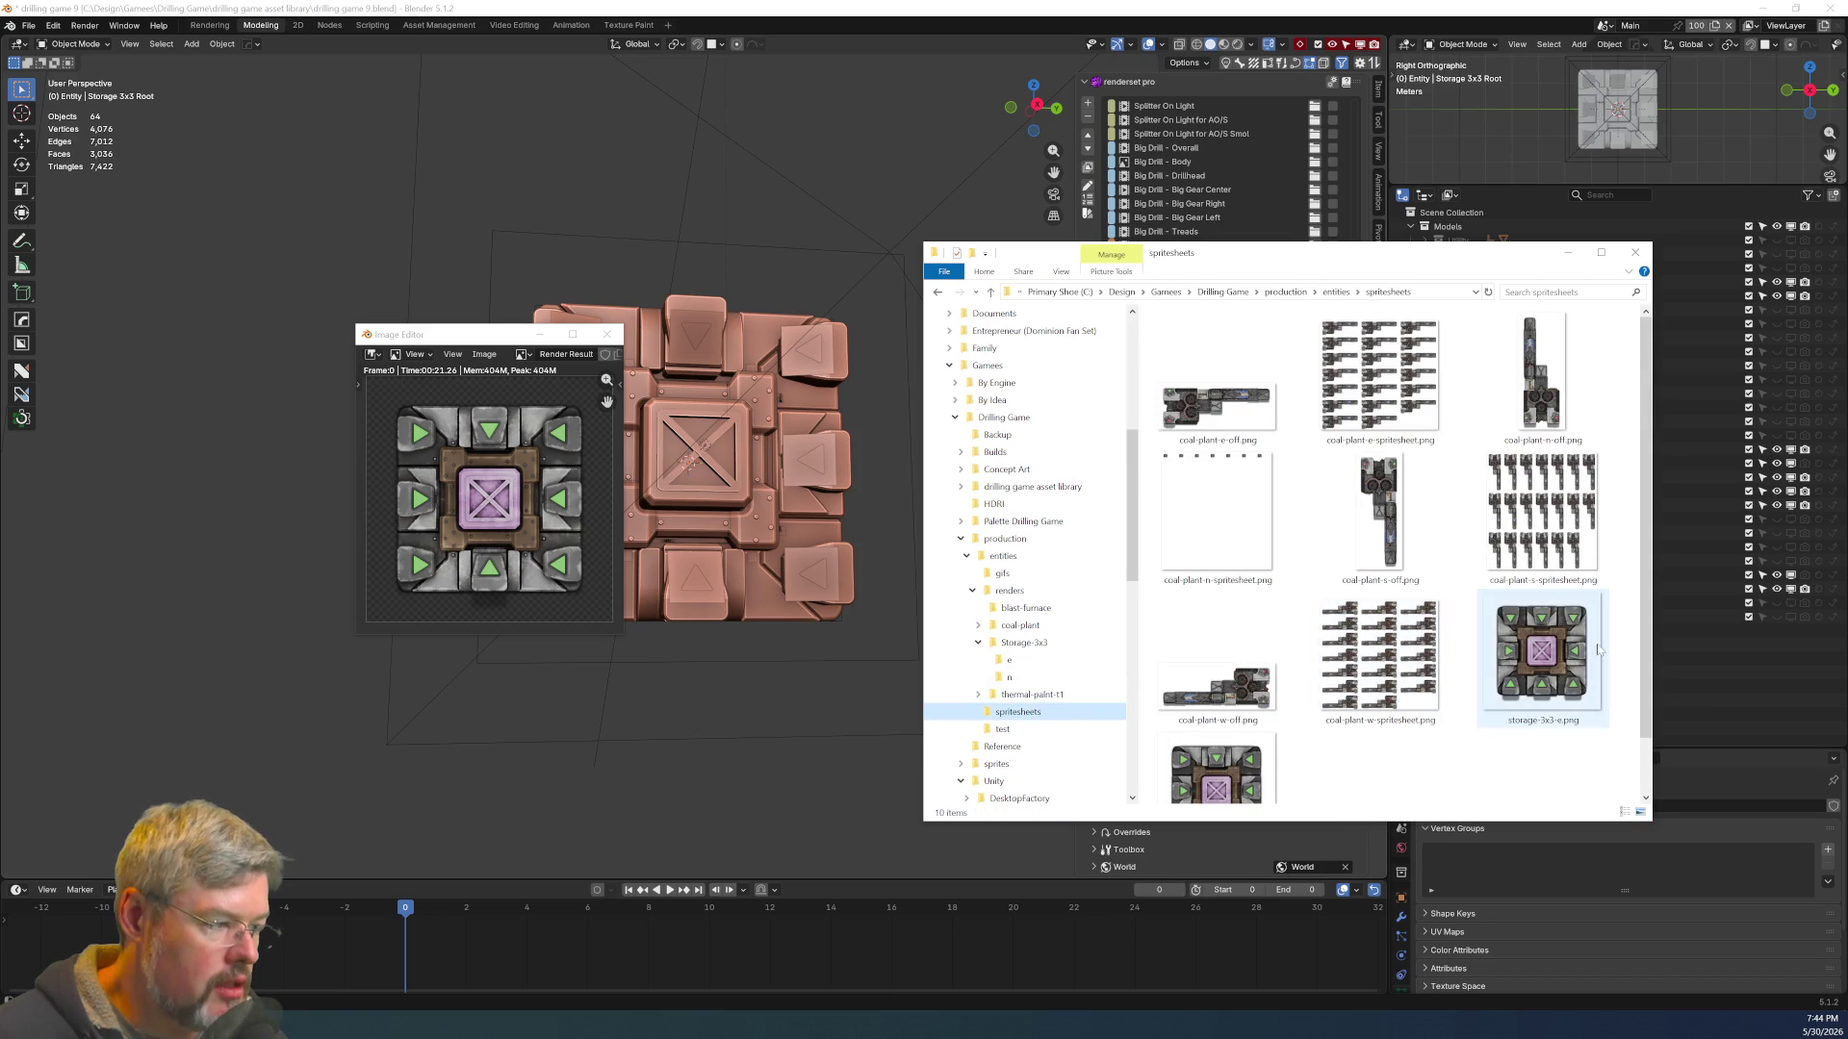
pyautogui.scroll(-3, 1028, 626)
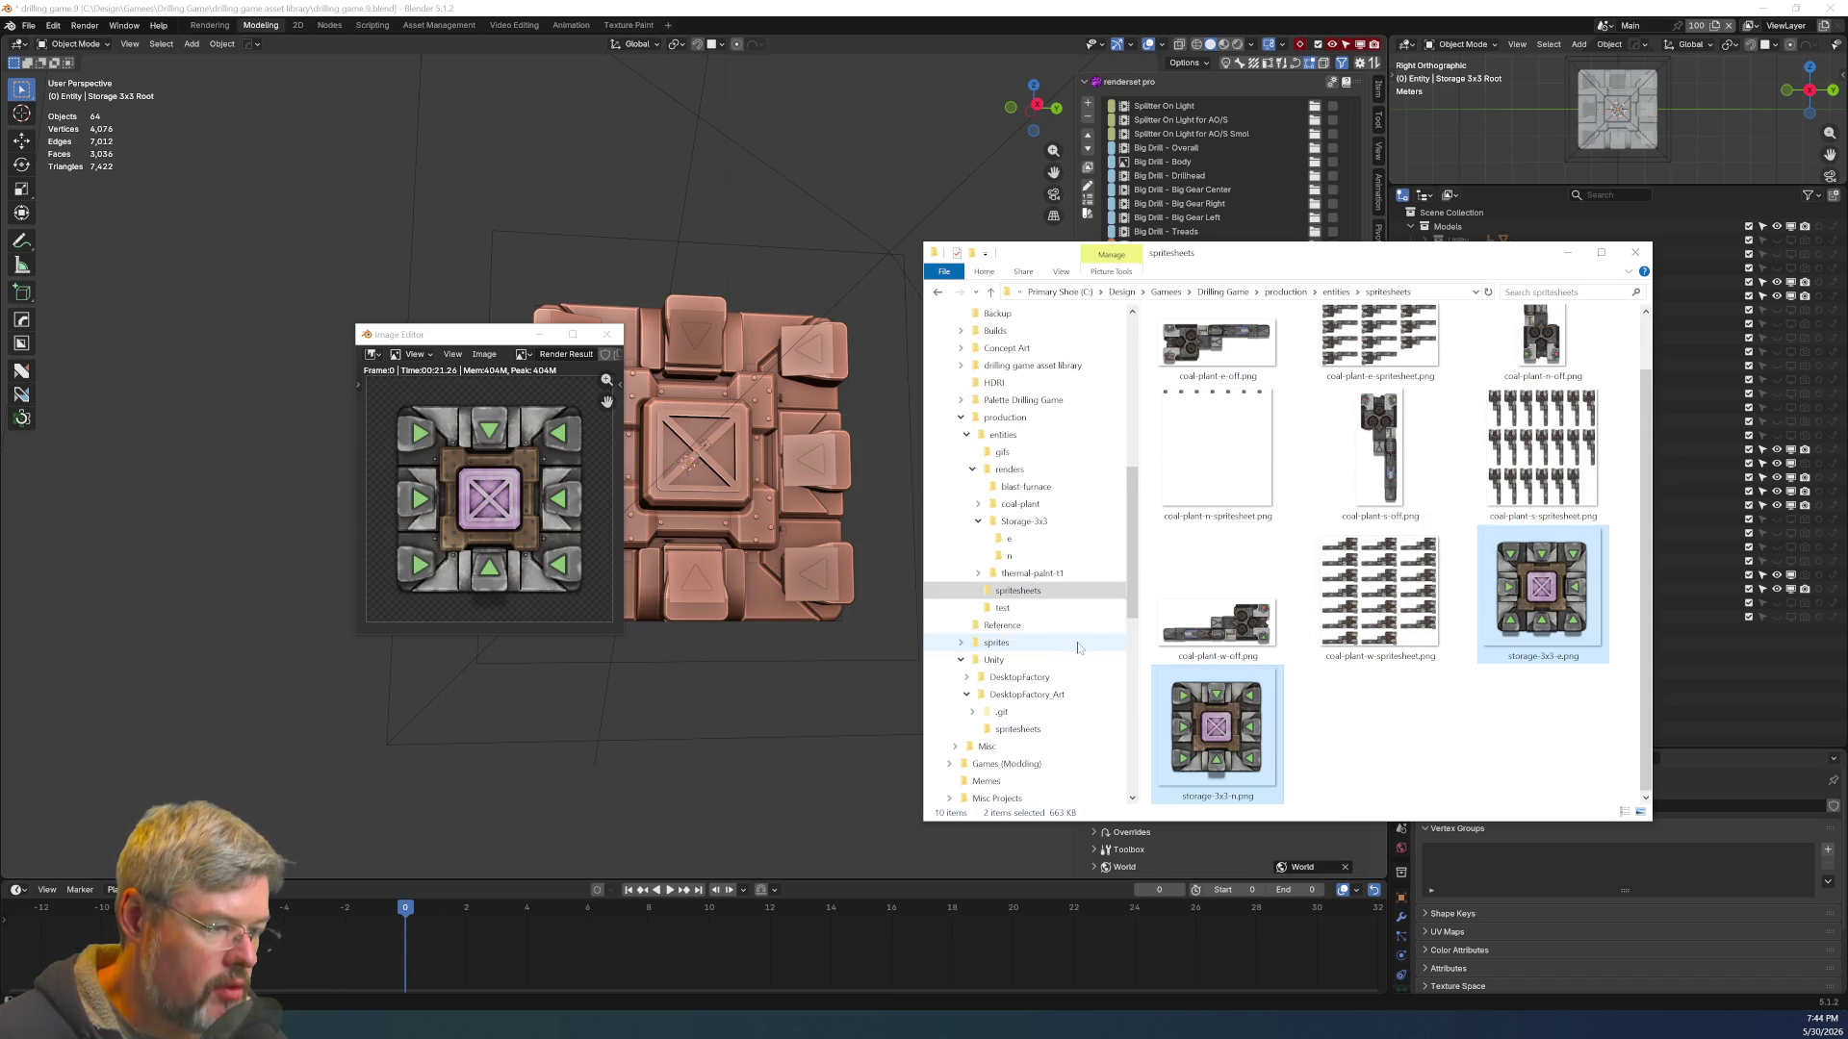
# Create a new 'storage 3x3' folder in the Unity DesktopFactory_Art spritesheets folder
pyautogui.click(1028, 677)
pyautogui.rightClick(1211, 563)
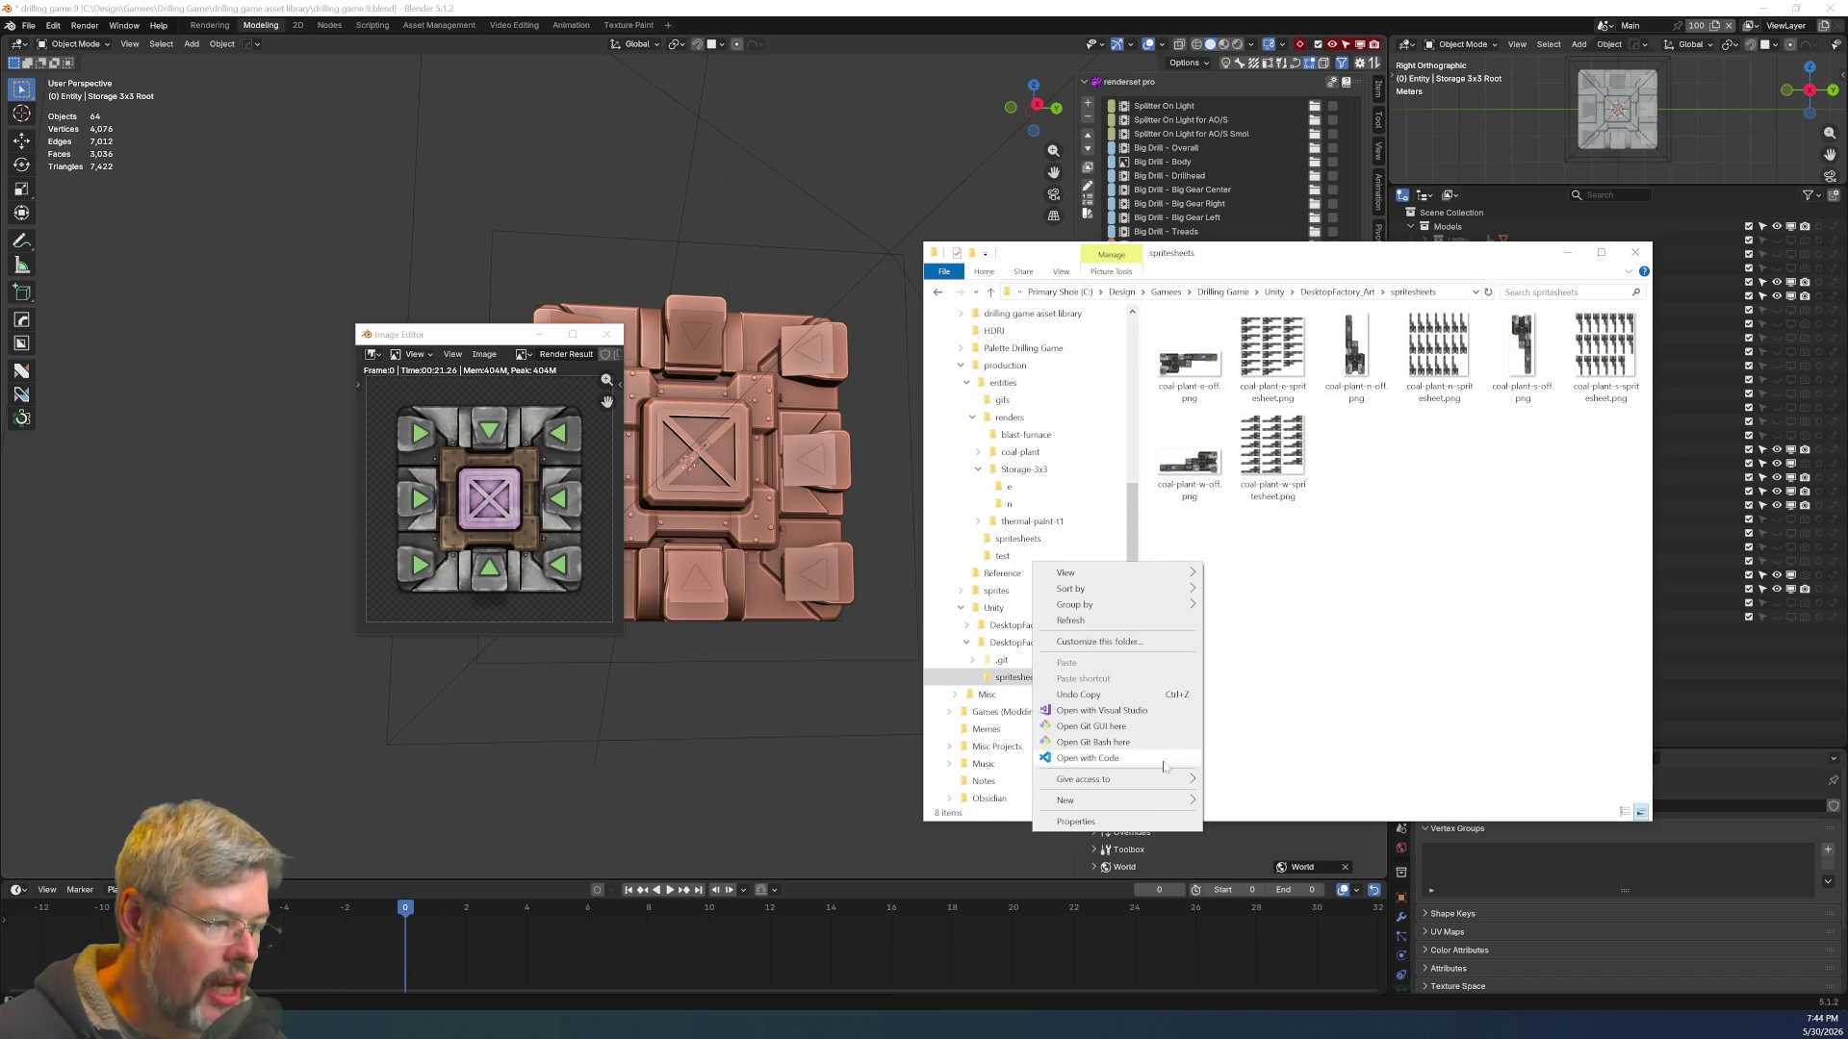
pyautogui.moveTo(1160, 801)
pyautogui.click(1225, 806)
pyautogui.write('st')
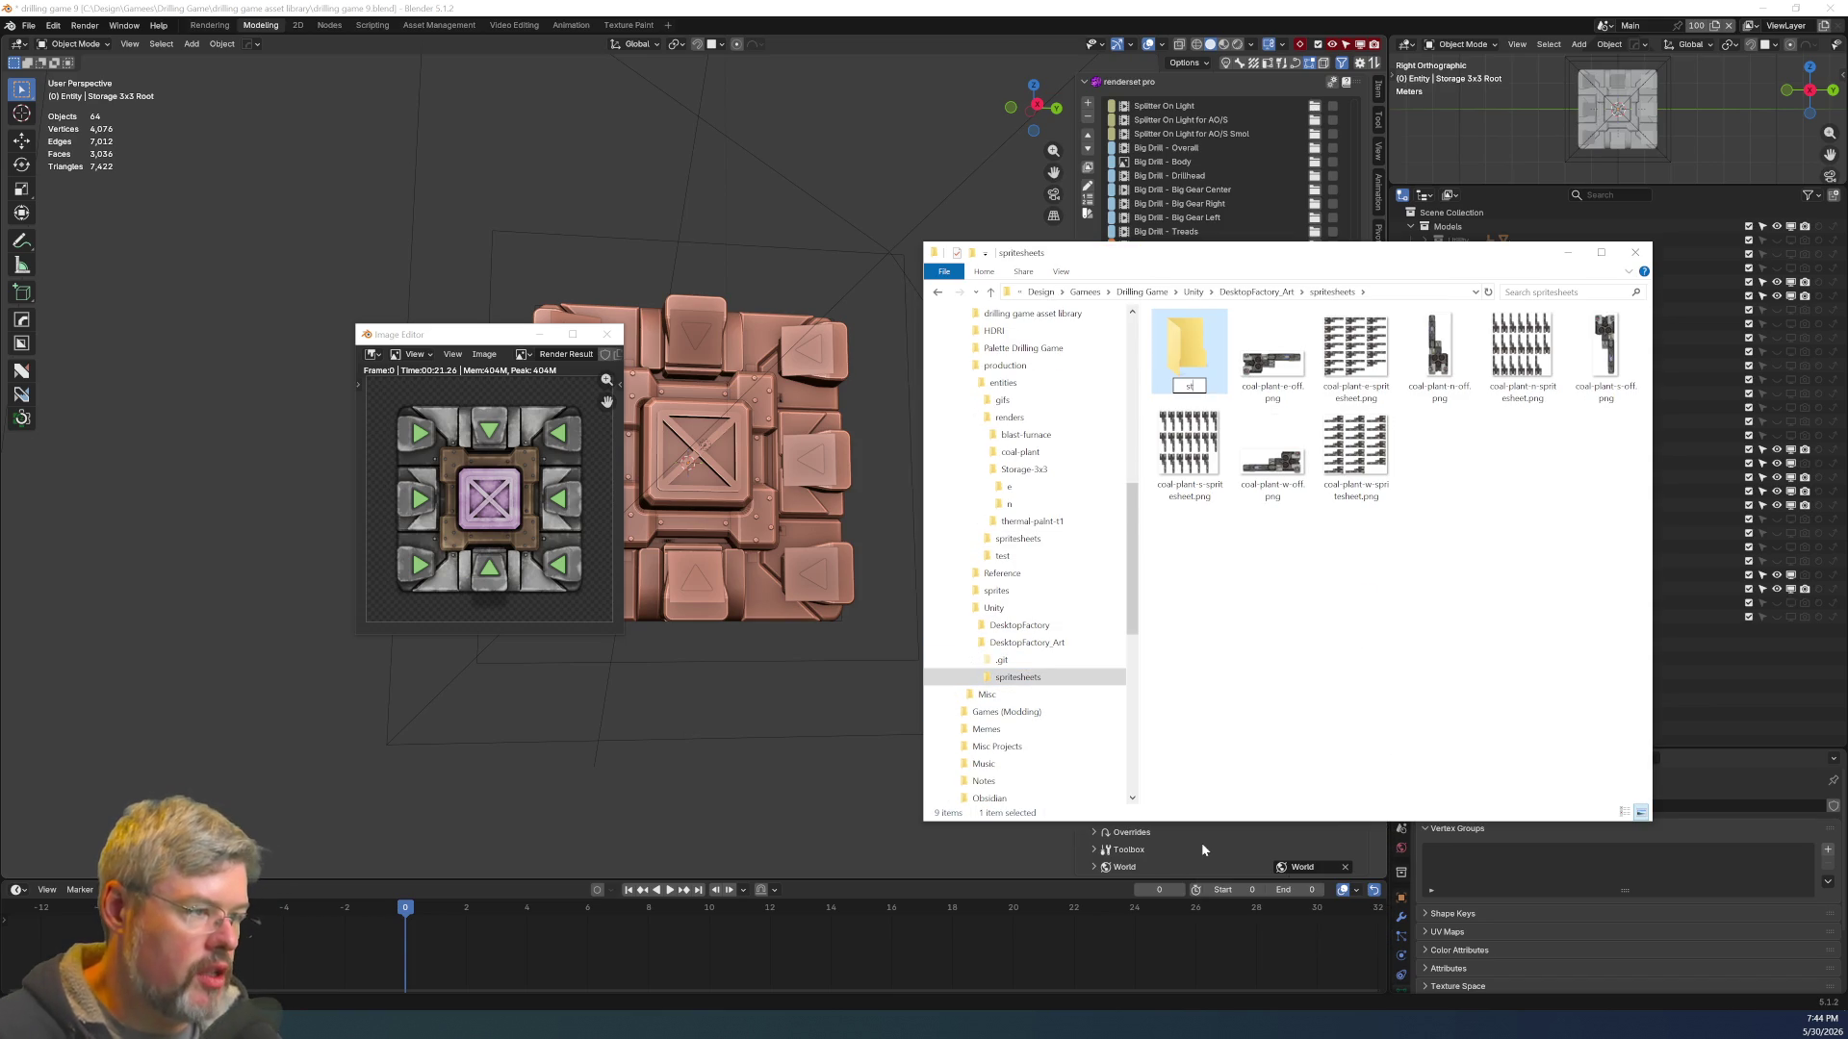
pyautogui.write('orage 3x3')
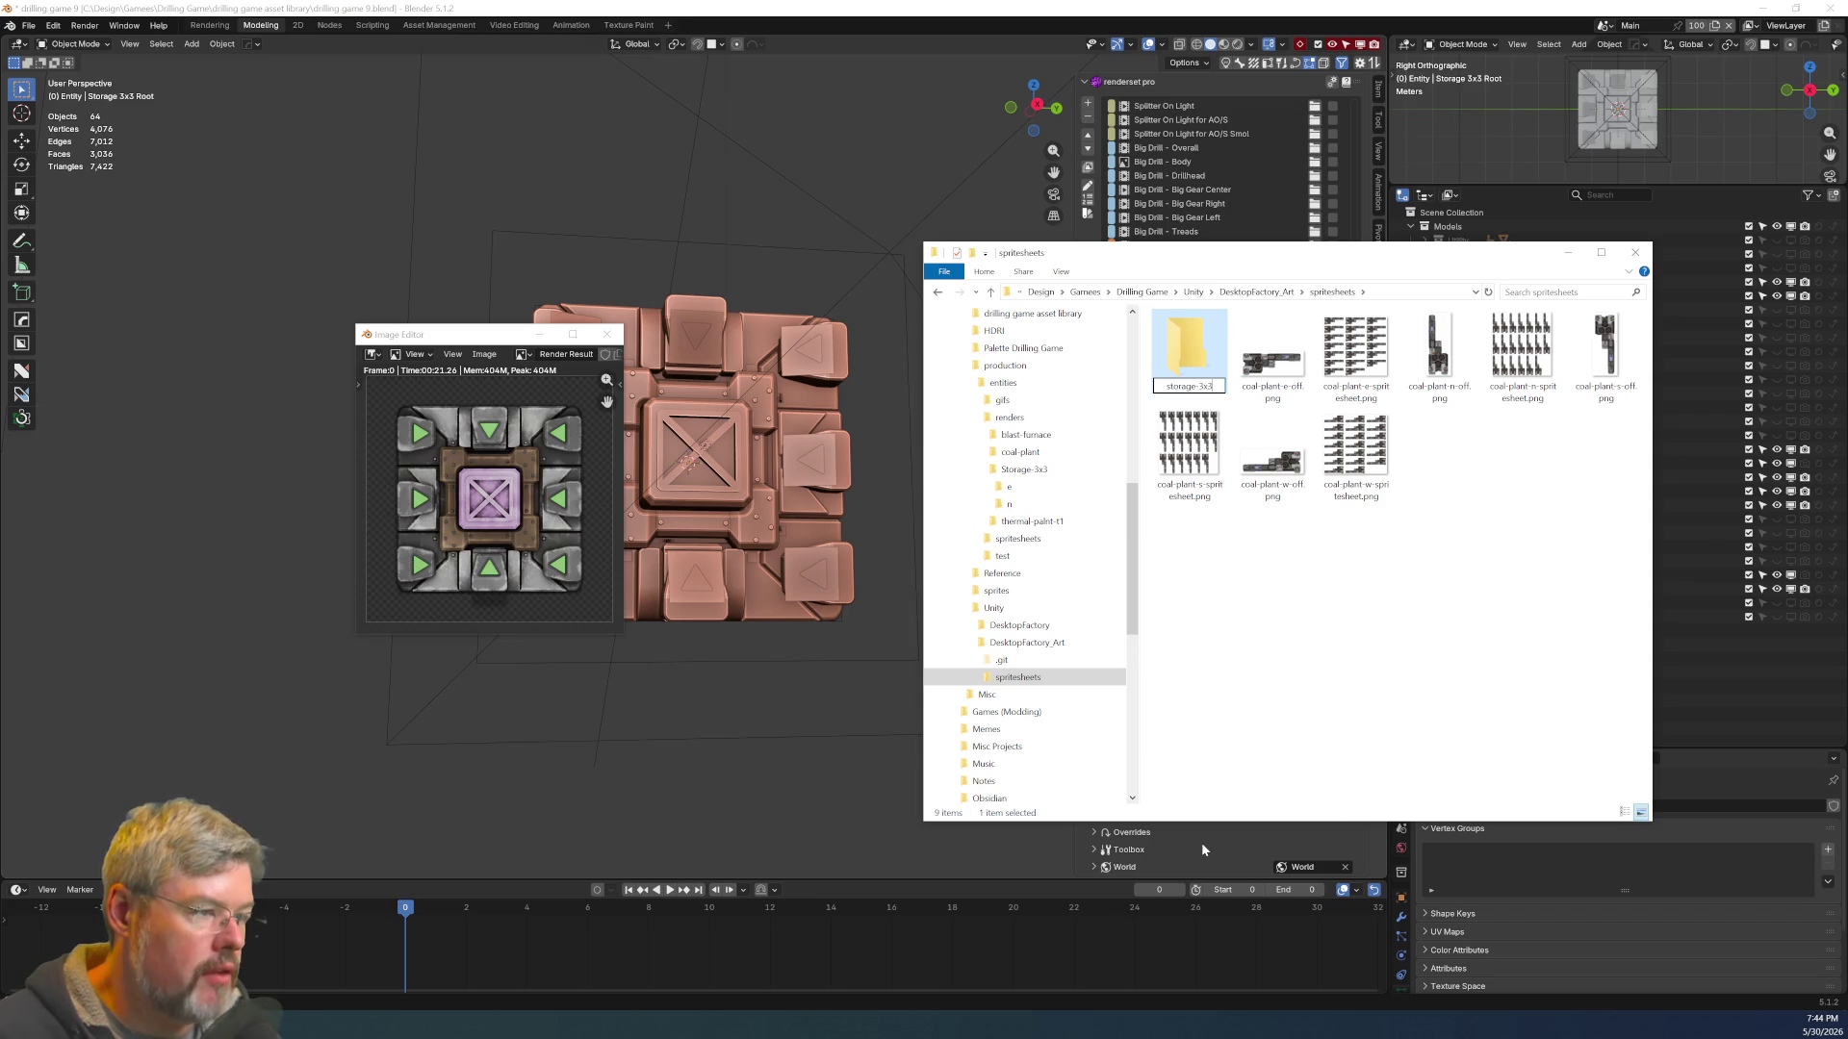
pyautogui.press('Return')
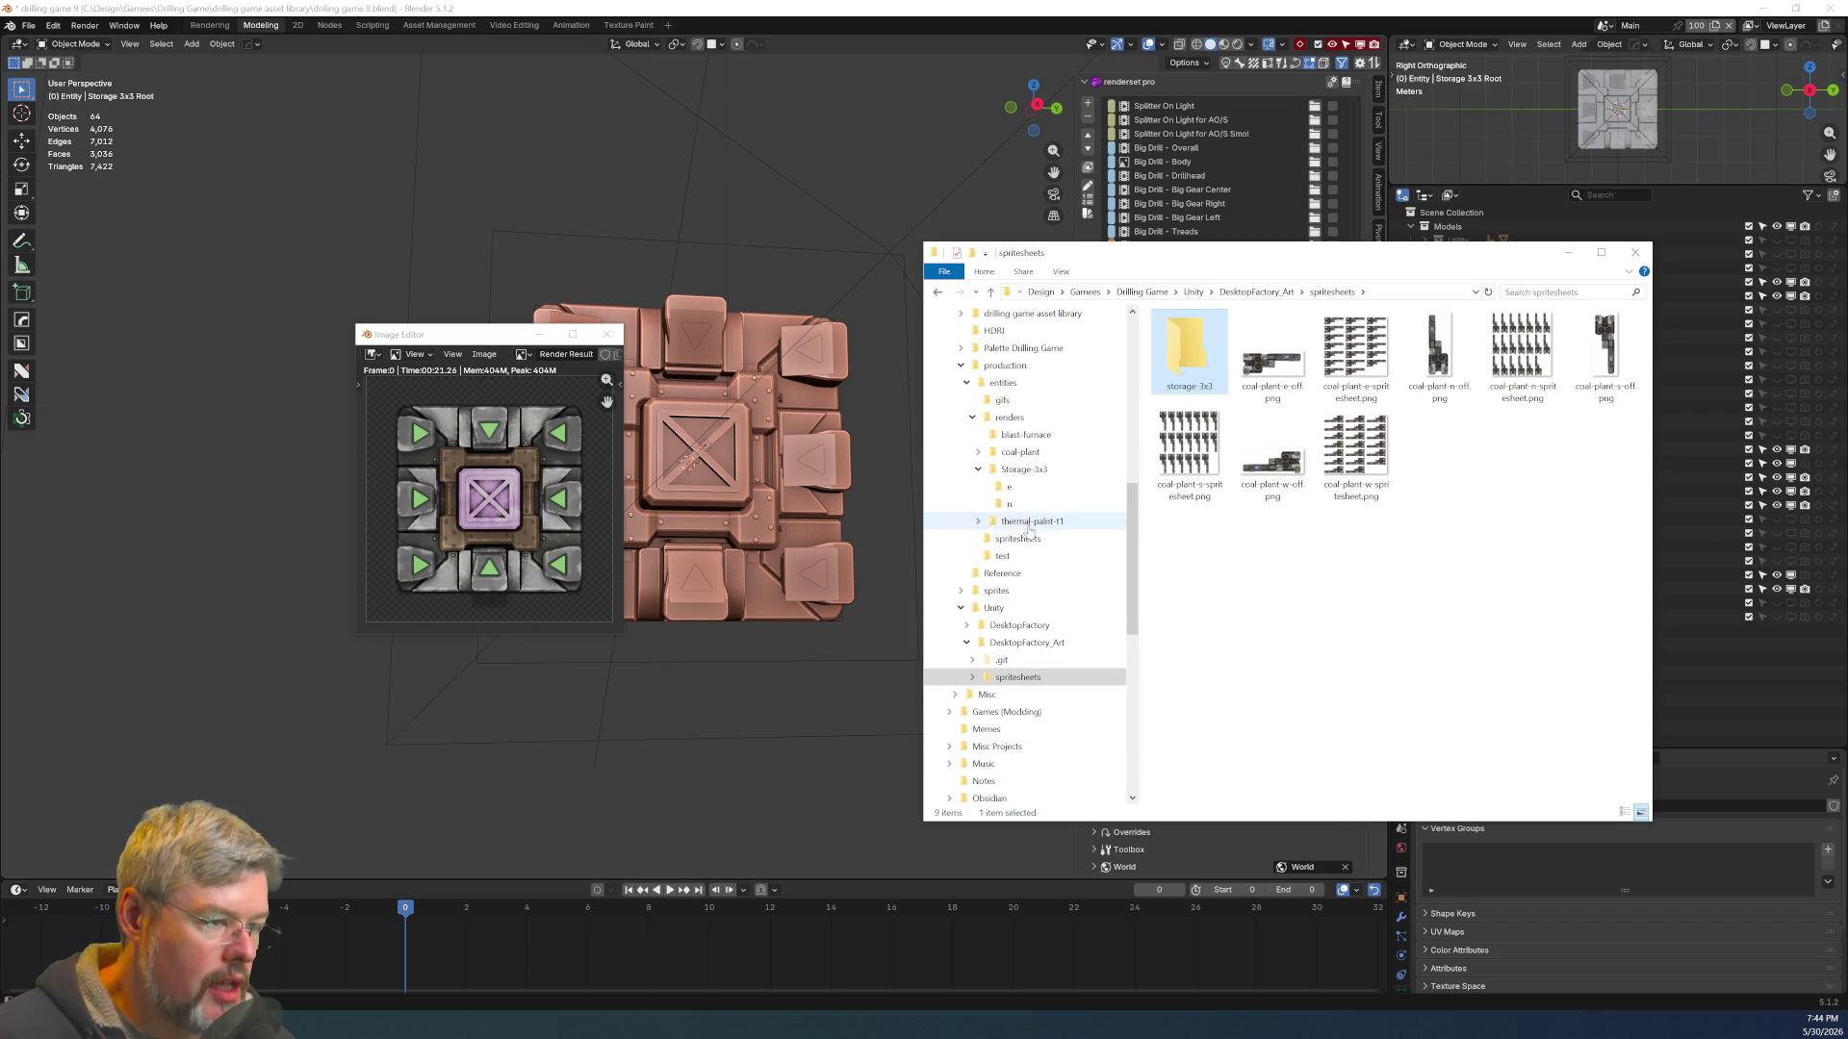
# Move storage-3x3-e.png and storage-3x3-n.png into the new storage-3x3 folder
pyautogui.click(1059, 538)
pyautogui.click(1541, 655)
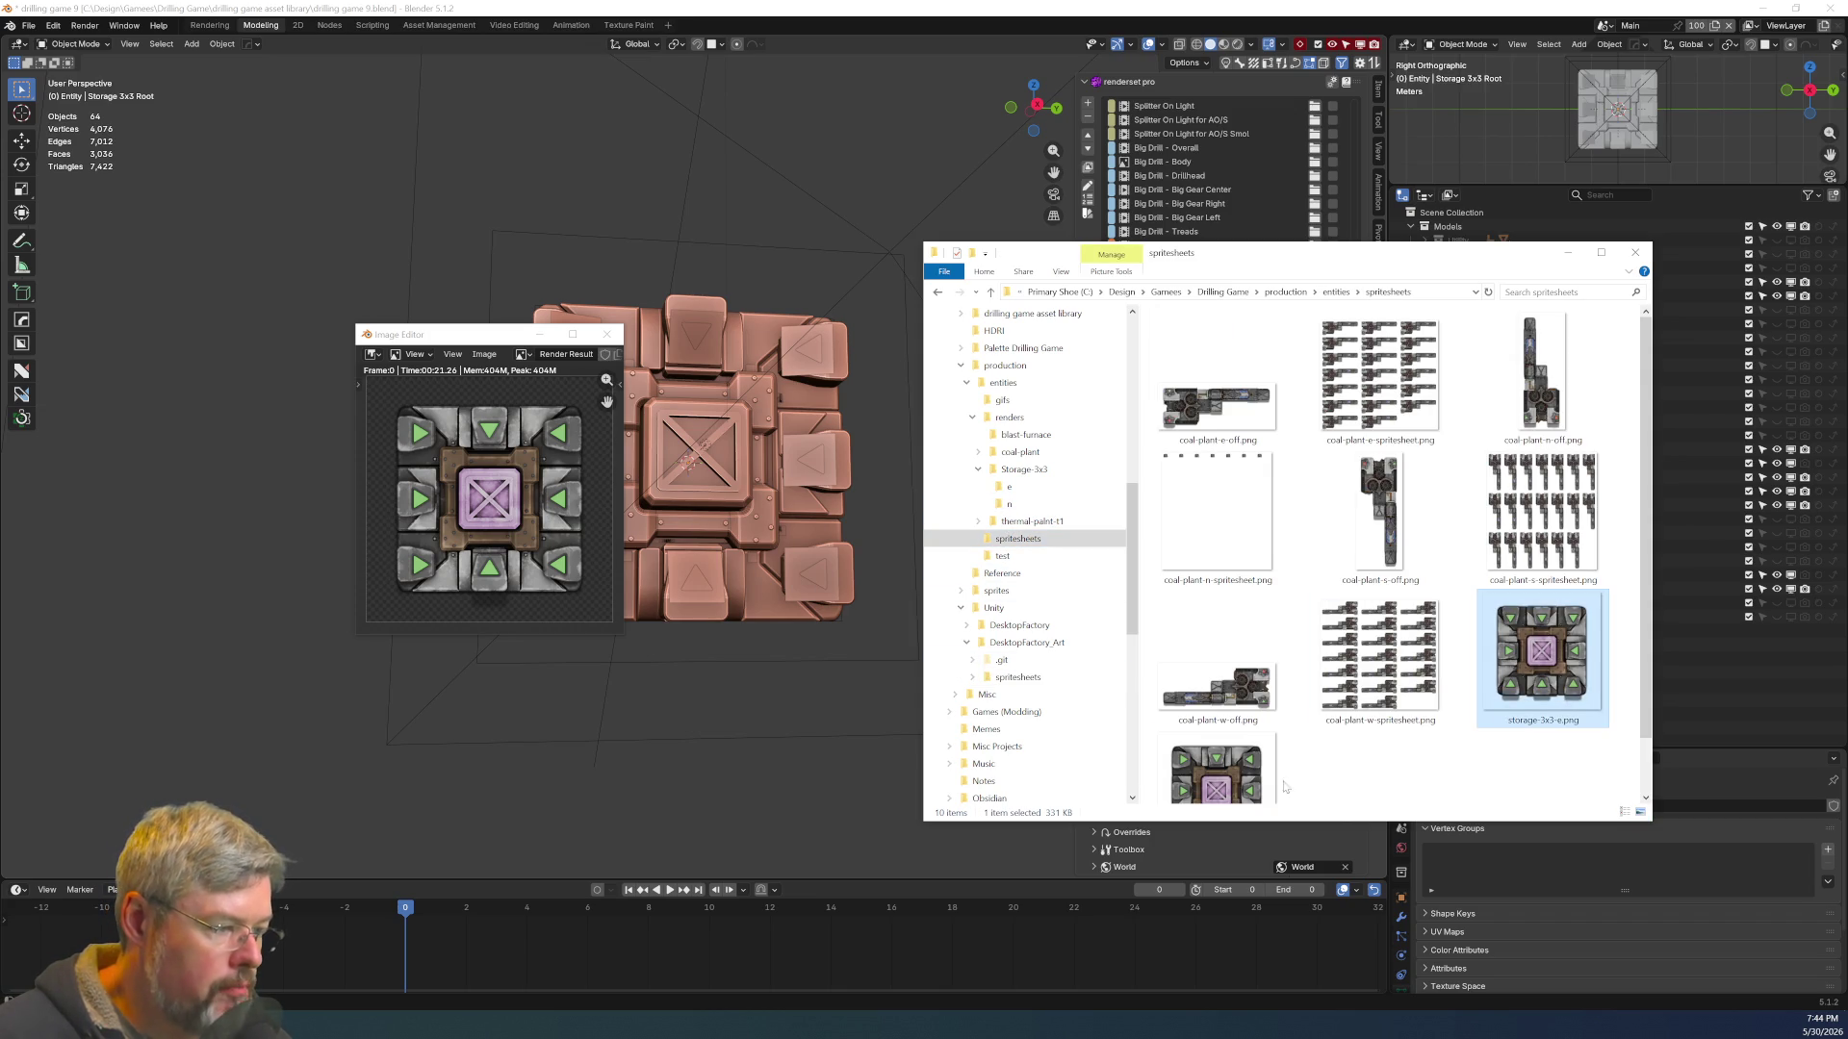
pyautogui.keyDown('ctrl'); pyautogui.click(1214, 770); pyautogui.keyUp('ctrl')
pyautogui.moveTo(1215, 713)
pyautogui.mouseDown()
pyautogui.moveTo(1020, 606)
pyautogui.moveTo(1037, 642)
pyautogui.mouseUp()
pyautogui.click(1038, 641)
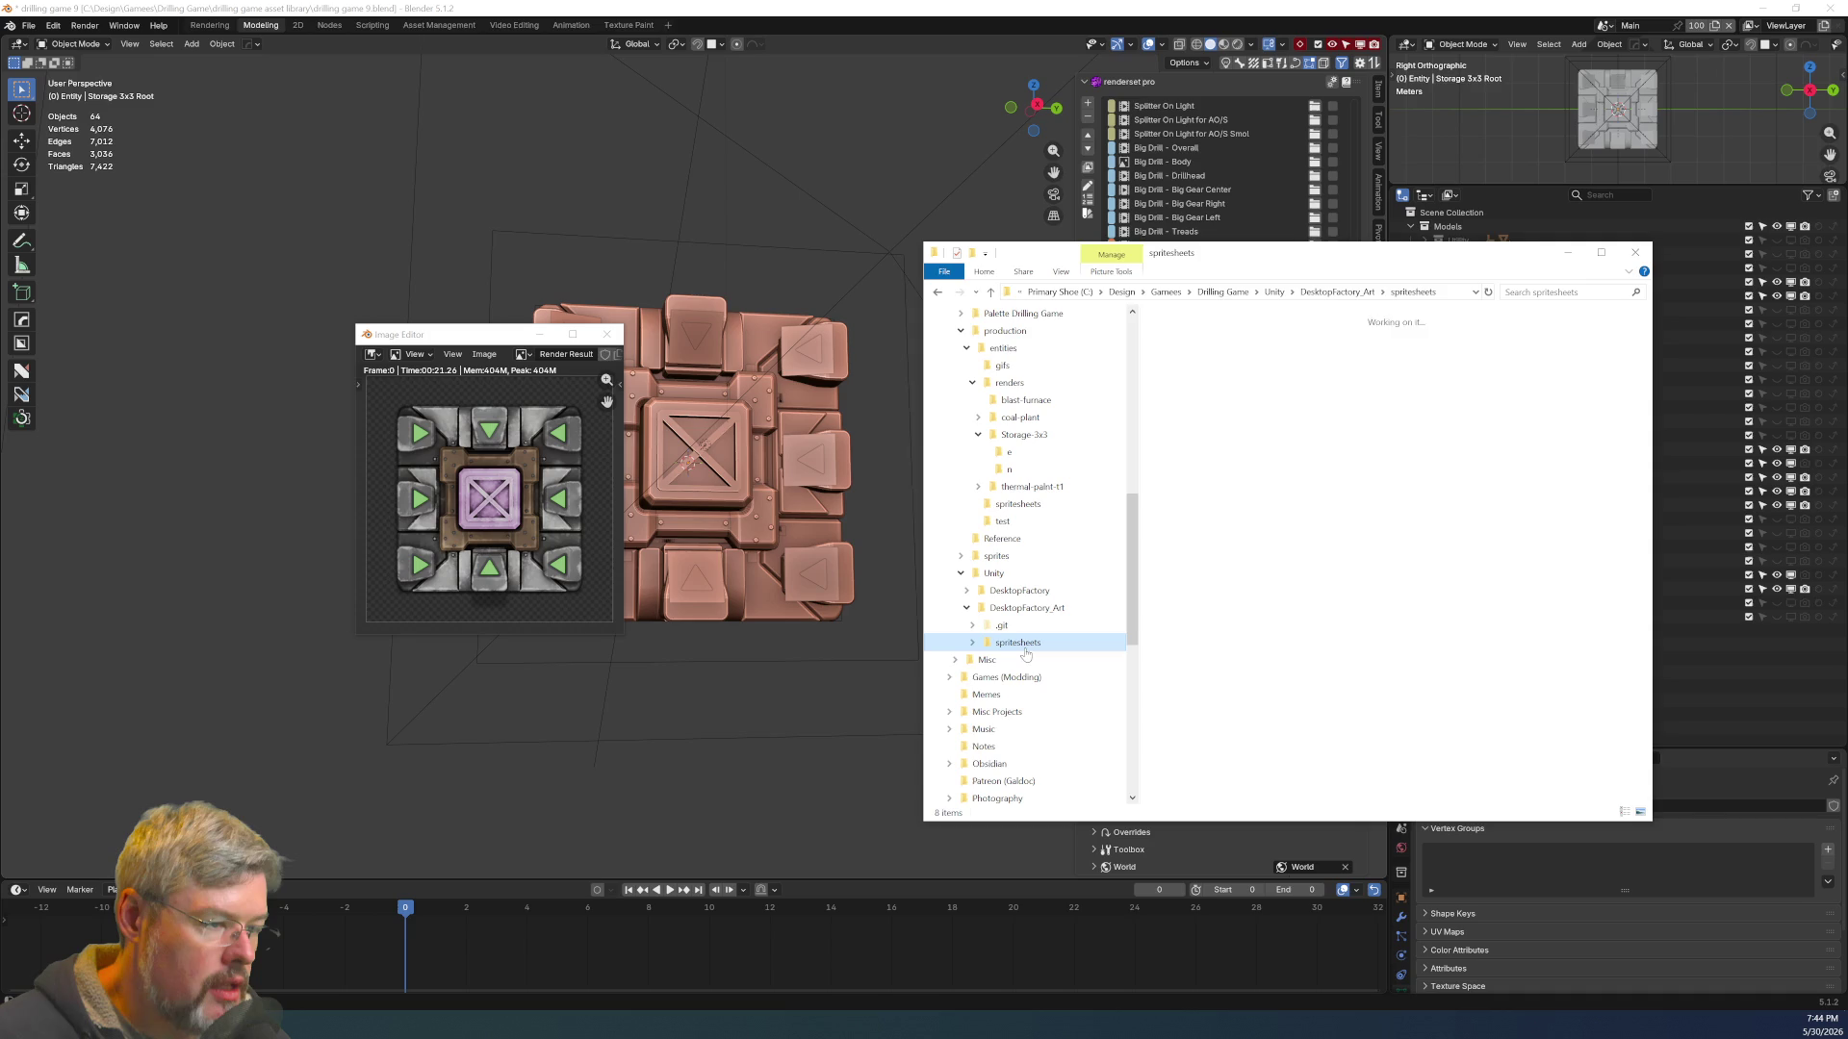
pyautogui.click(973, 644)
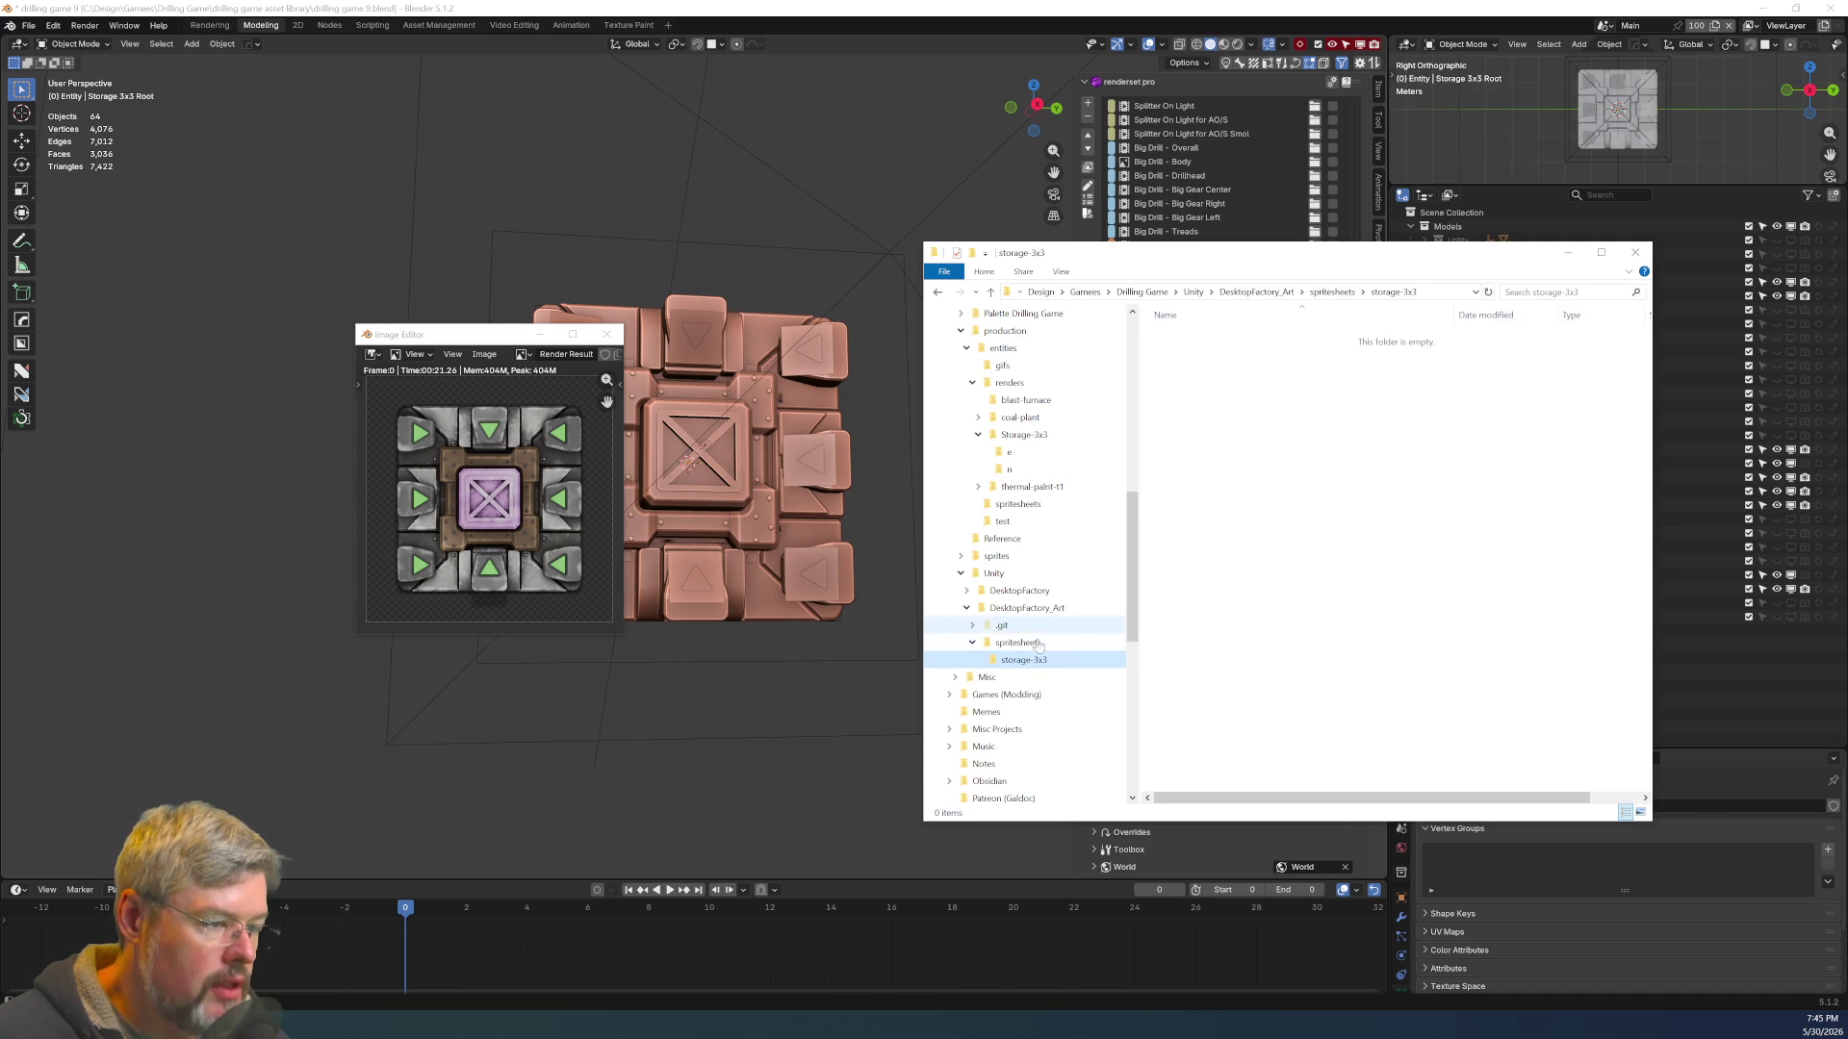
pyautogui.click(1425, 460)
pyautogui.keyDown('ctrl'); pyautogui.click(1520, 452); pyautogui.keyUp('ctrl')
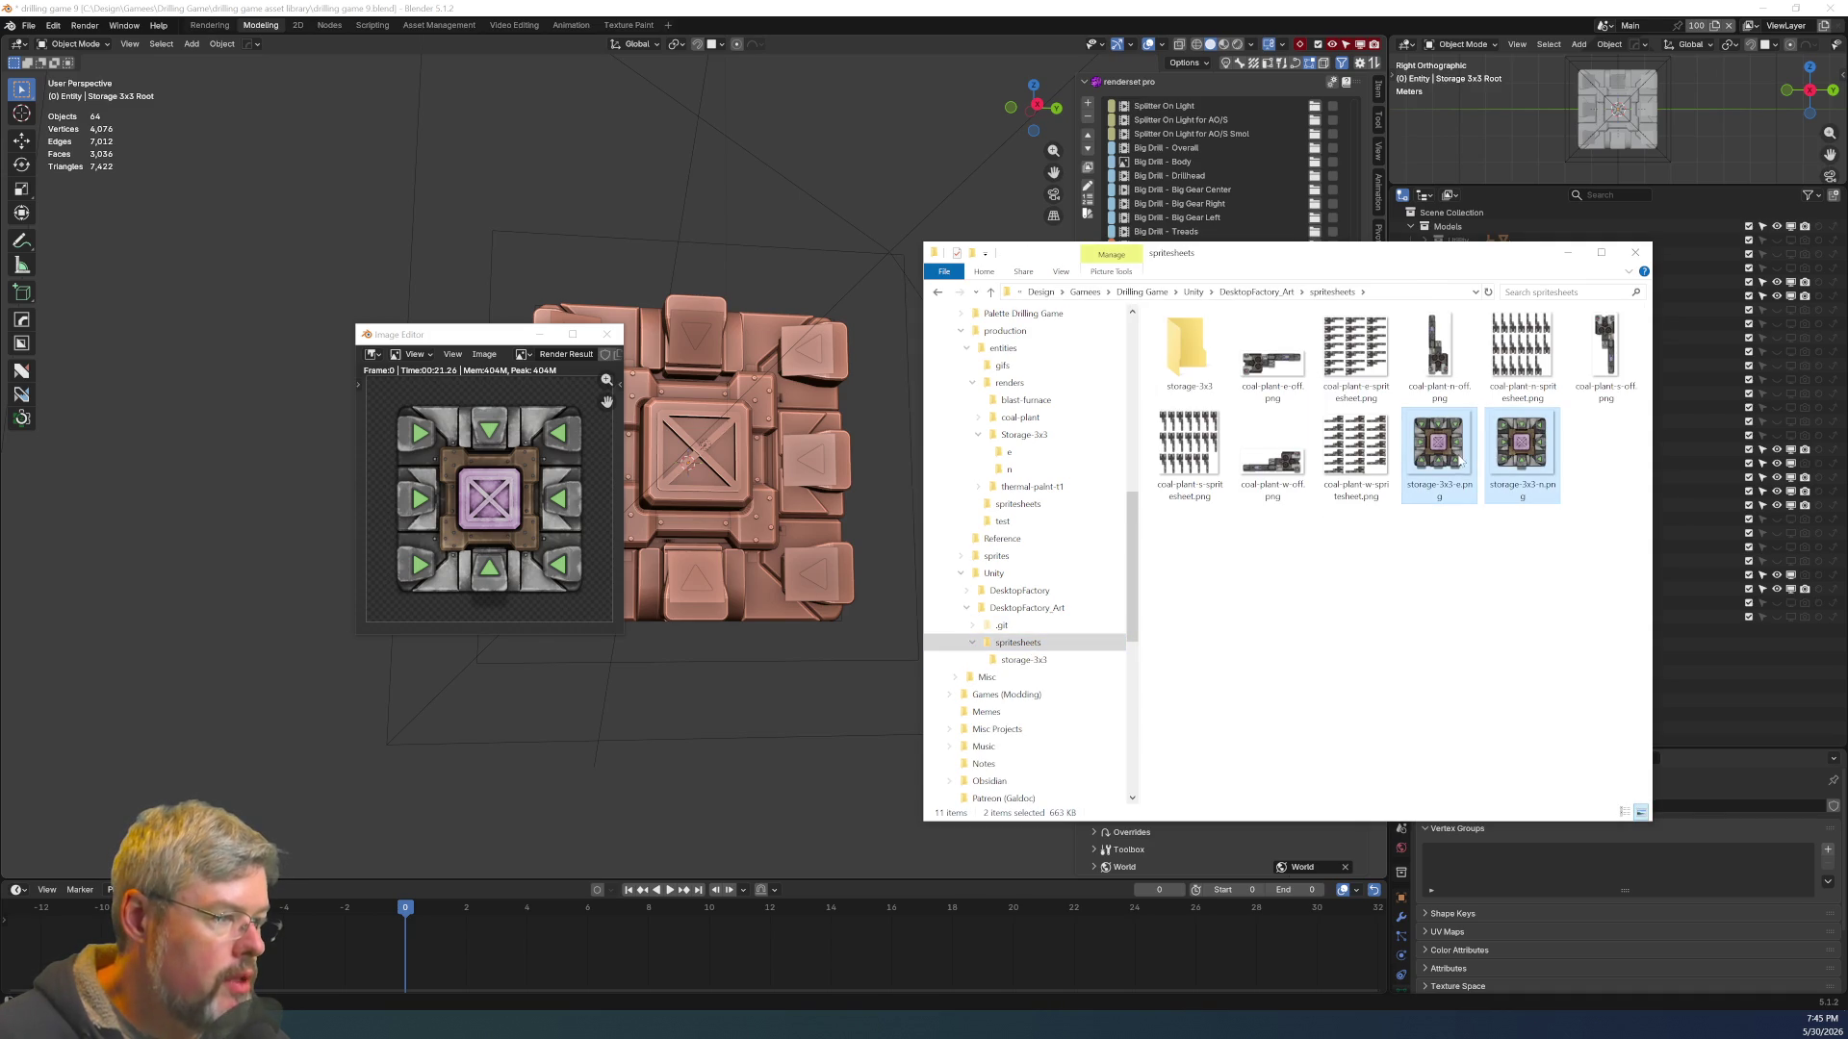
pyautogui.moveTo(1501, 462); pyautogui.dragTo(1190, 352)
# Create a coal-plant folder and move the eight coal-plant images into it
pyautogui.rightClick(1107, 528)
pyautogui.moveTo(1203, 776)
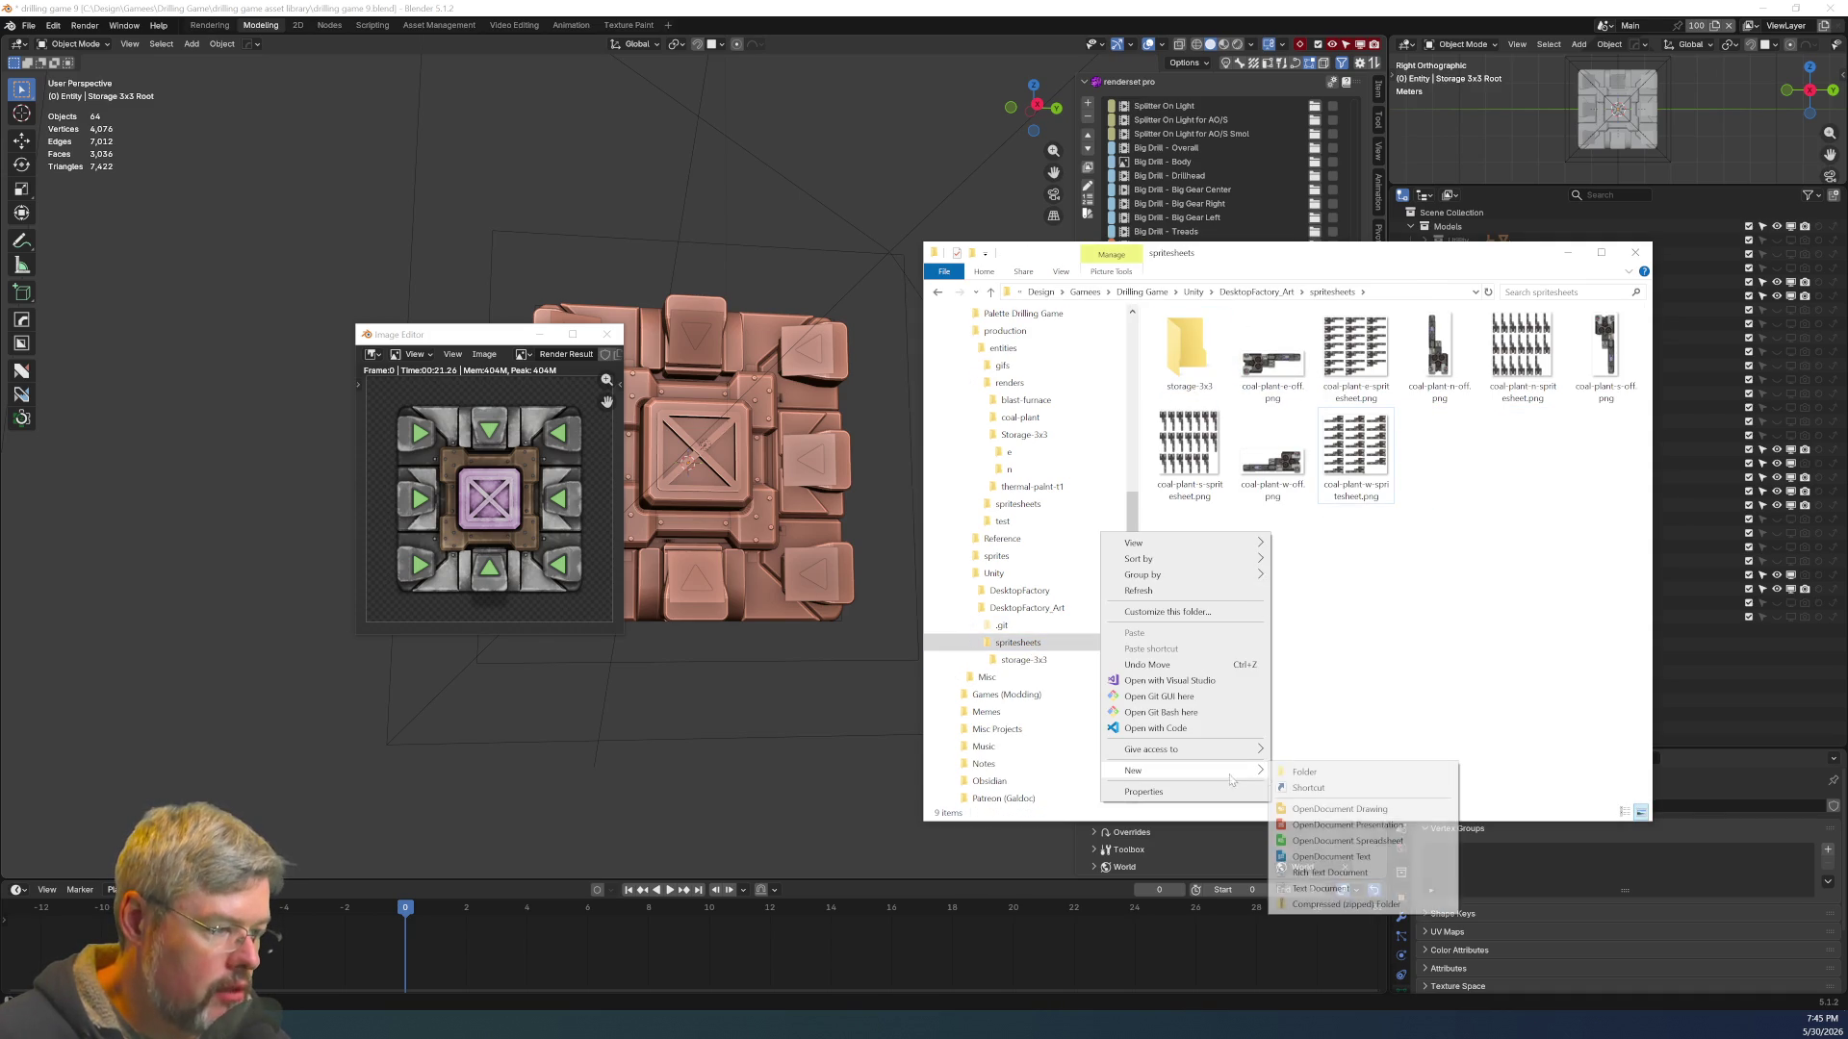
pyautogui.click(1304, 778)
pyautogui.write('coal-plant')
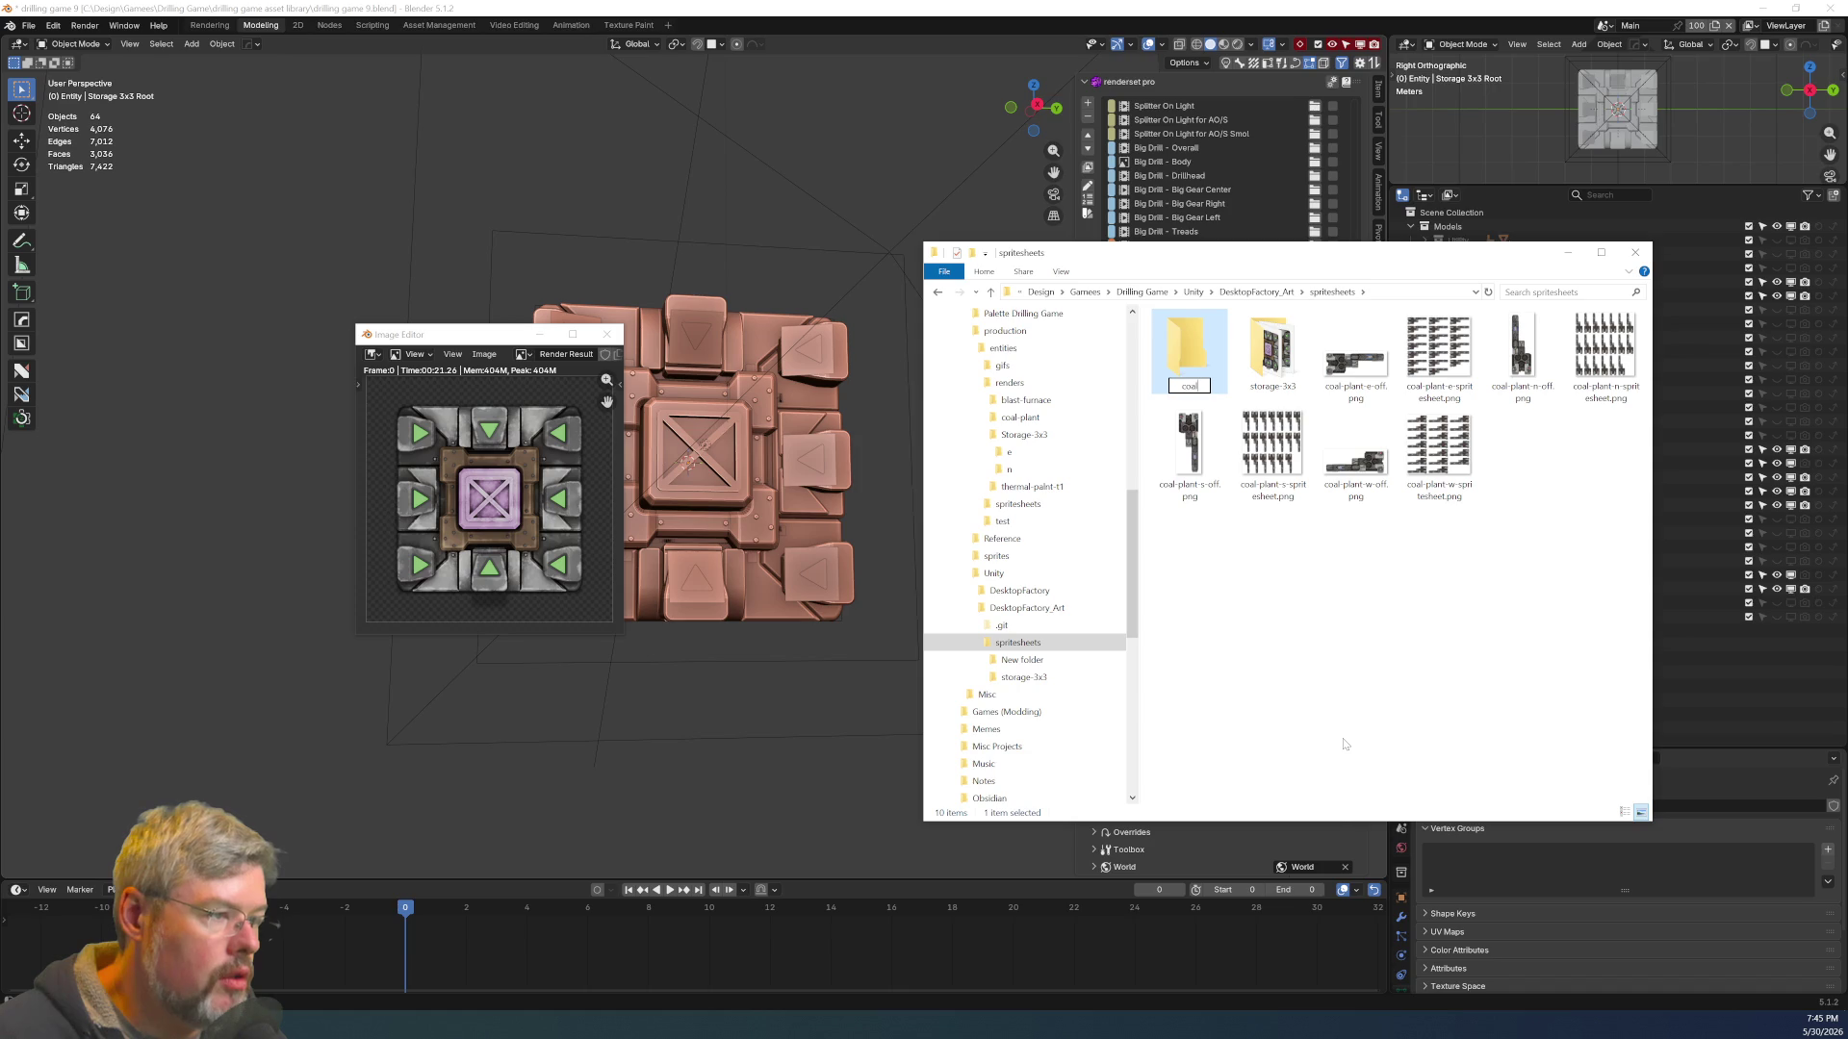
pyautogui.press('Return')
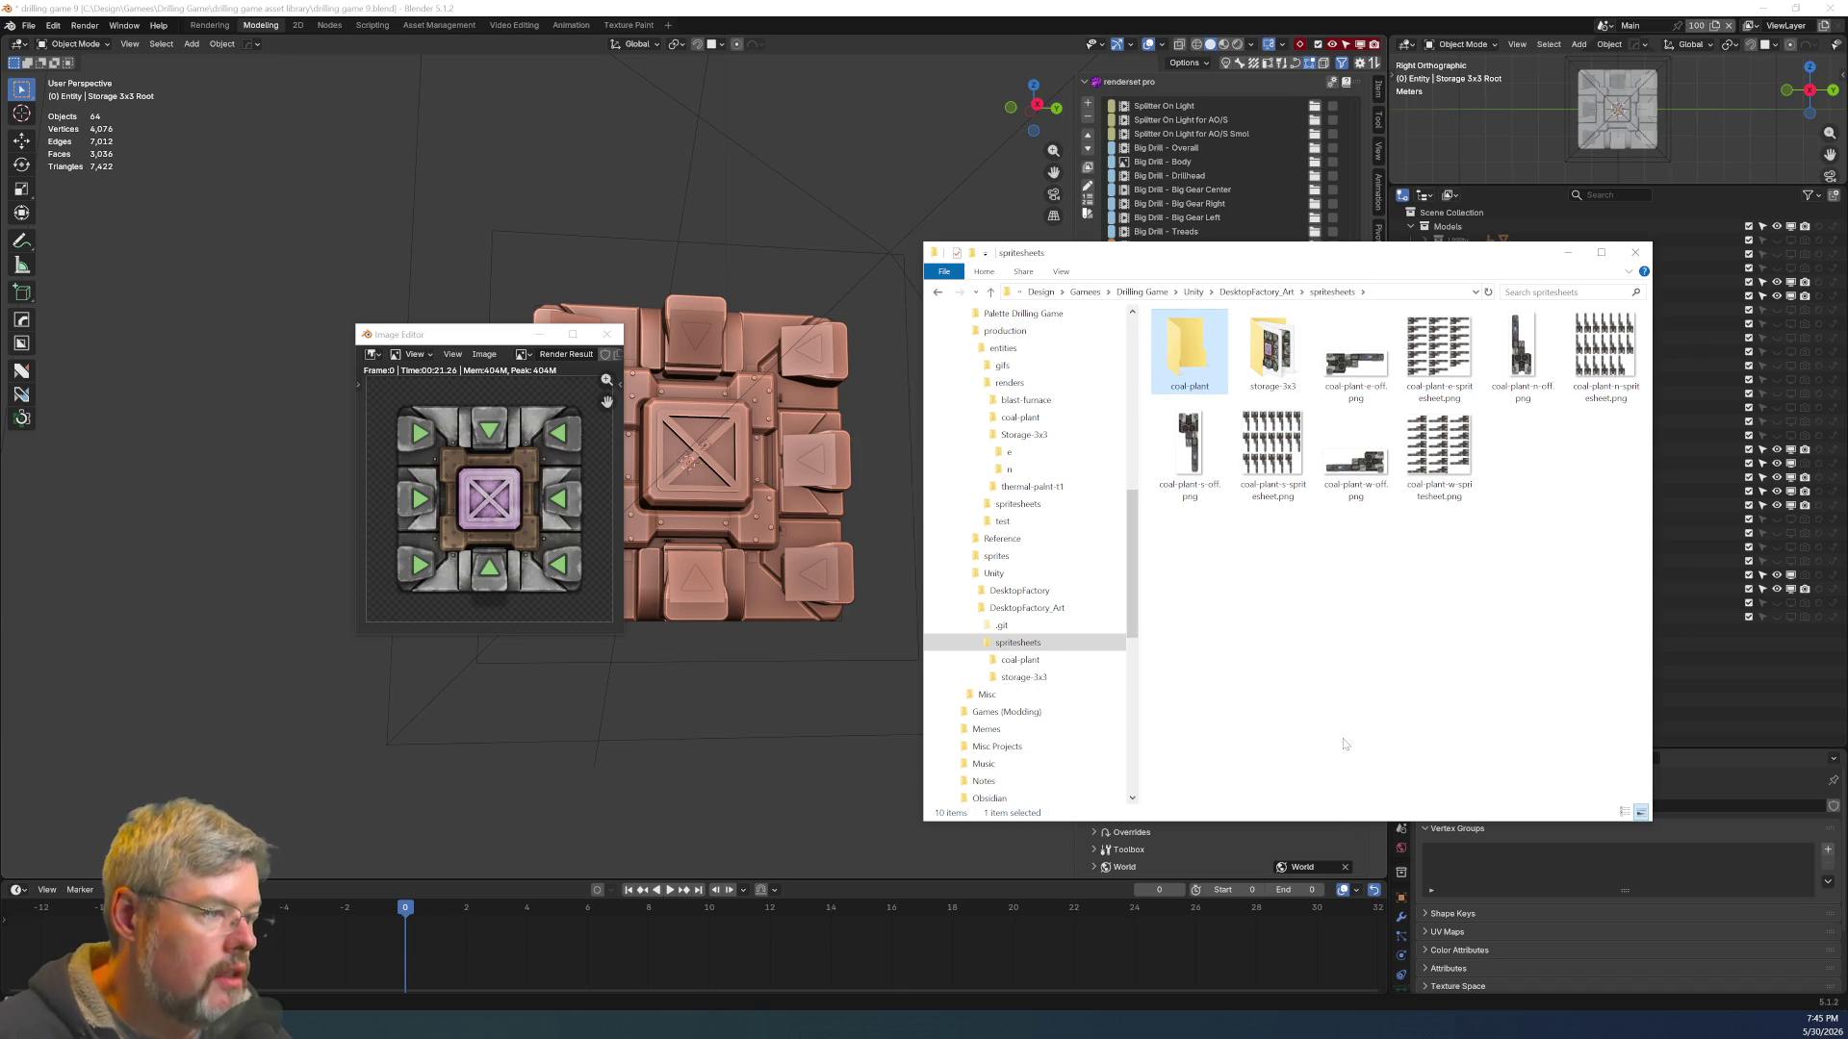
pyautogui.click(1355, 356)
pyautogui.keyDown('shift'); pyautogui.click(1439, 452); pyautogui.keyUp('shift')
pyautogui.moveTo(1347, 365)
pyautogui.mouseDown()
pyautogui.moveTo(1328, 383)
pyautogui.moveTo(1190, 355)
pyautogui.mouseUp()
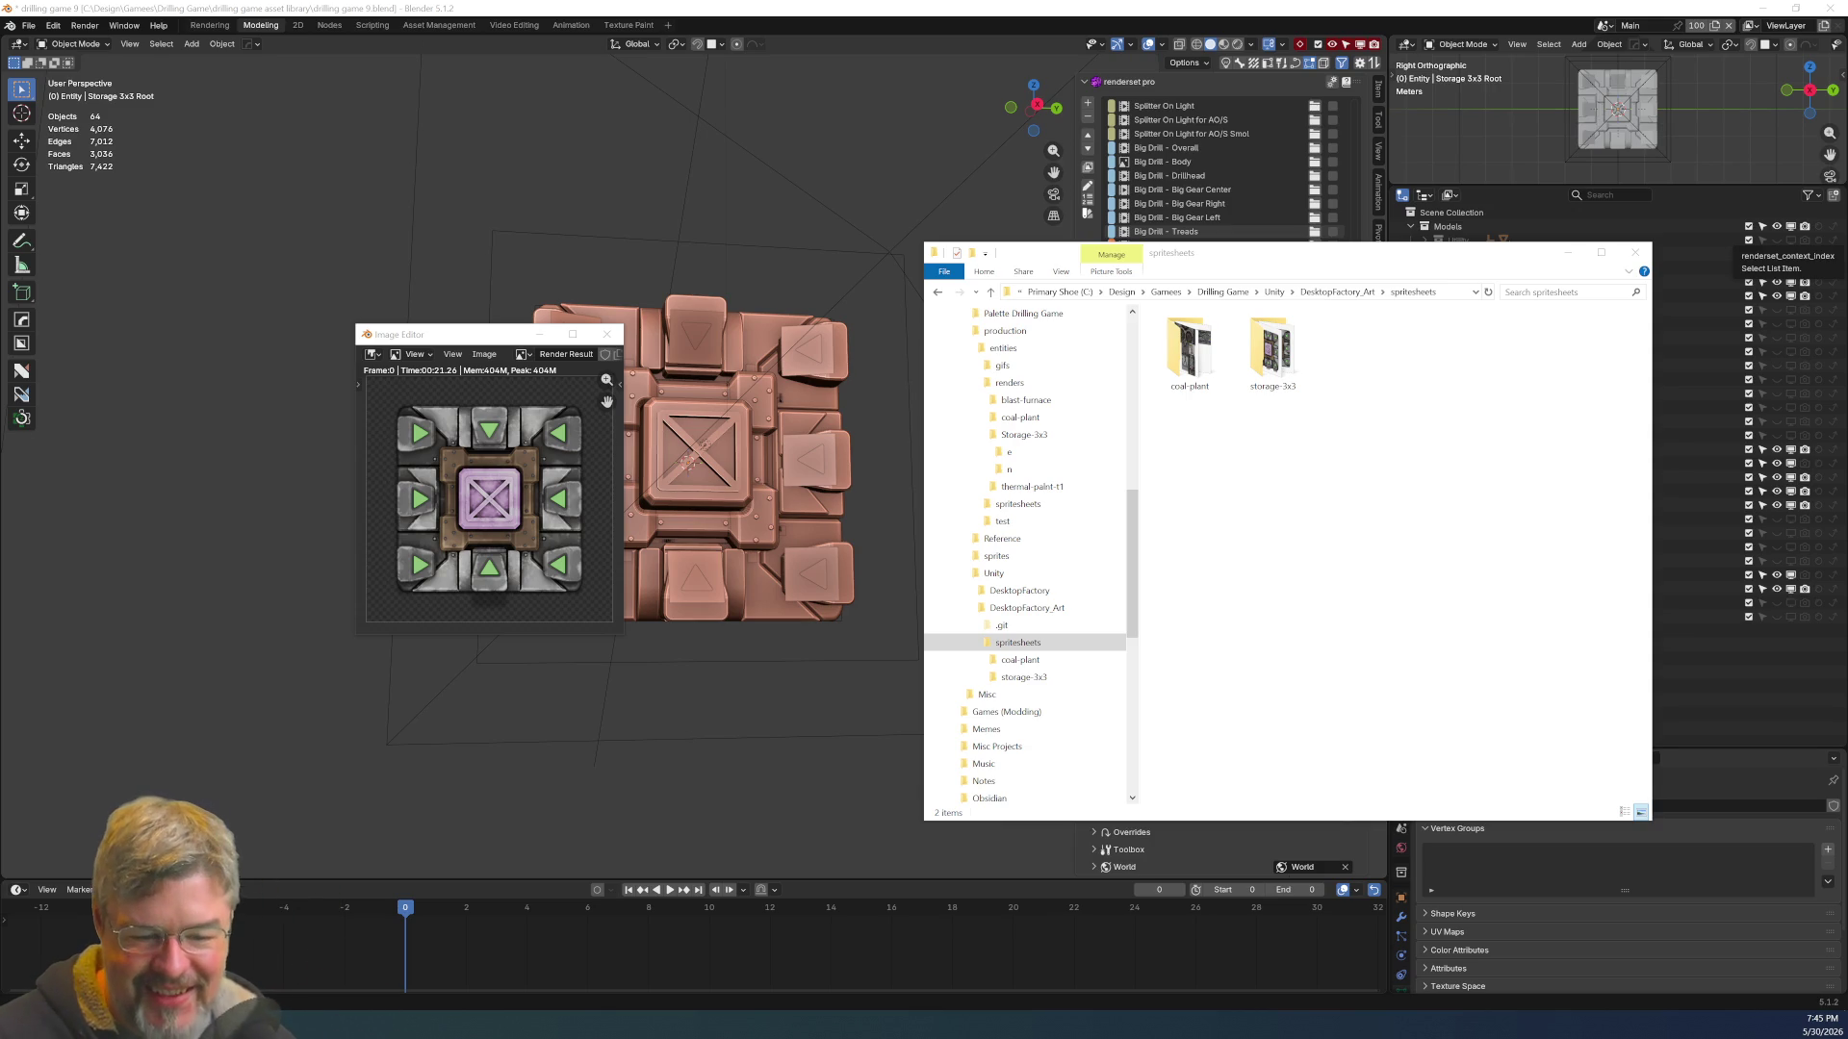
# Bring the Blender window back to the front
pyautogui.click(805, 701)
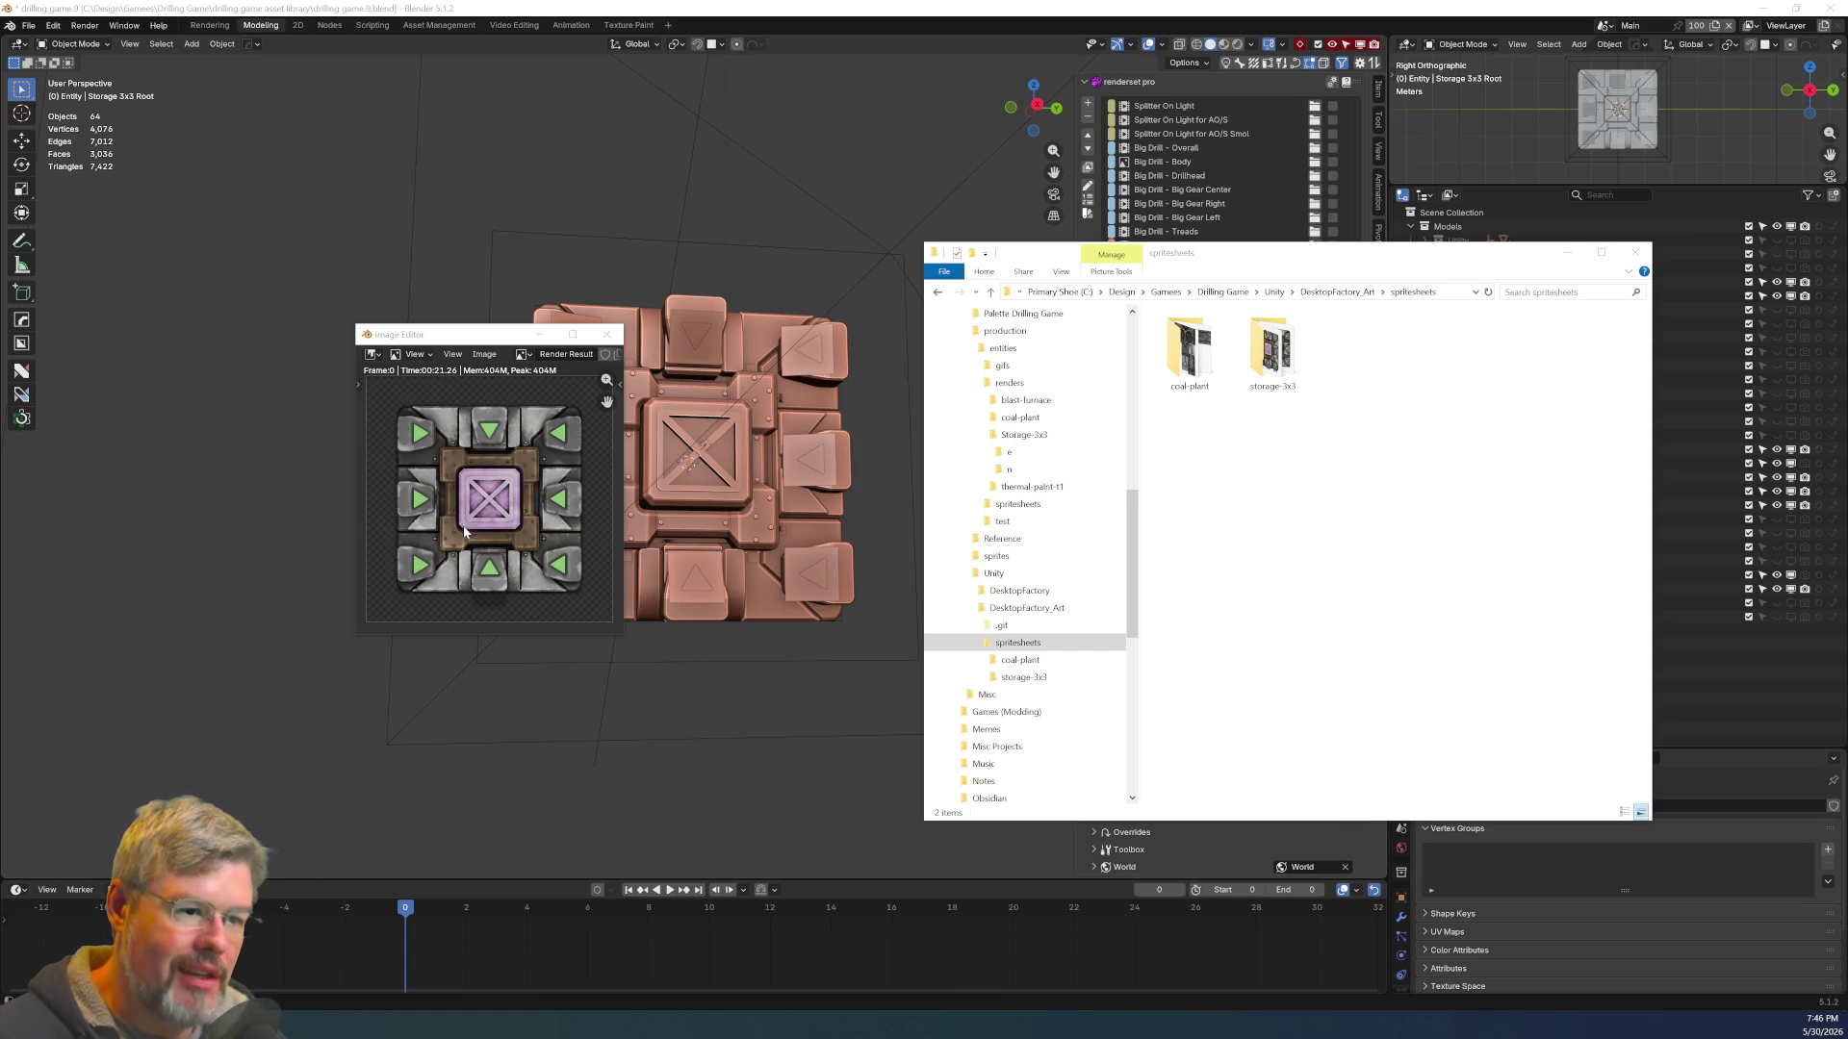
# Save drilling game 9.blend, collapse and hide Storage 3x3, and show Blast Furnace
pyautogui.click(29, 26)
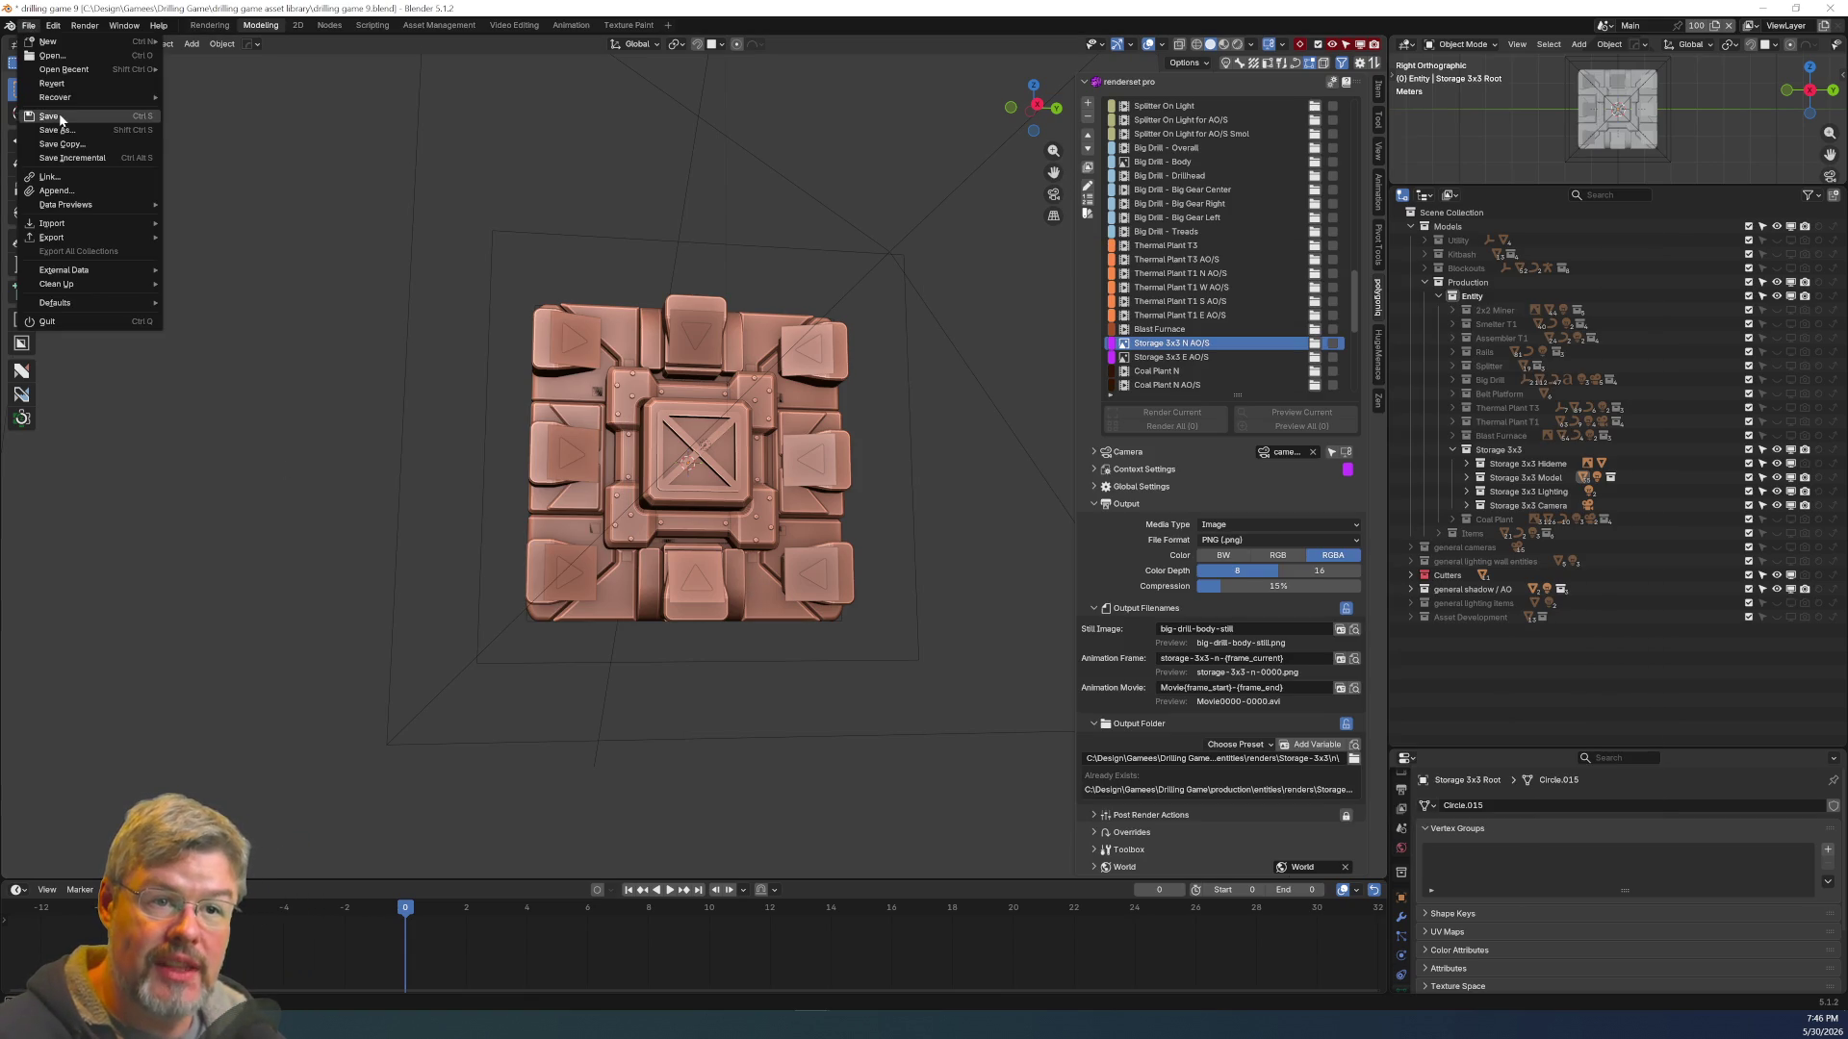
pyautogui.hotkey('ctrl', 's')
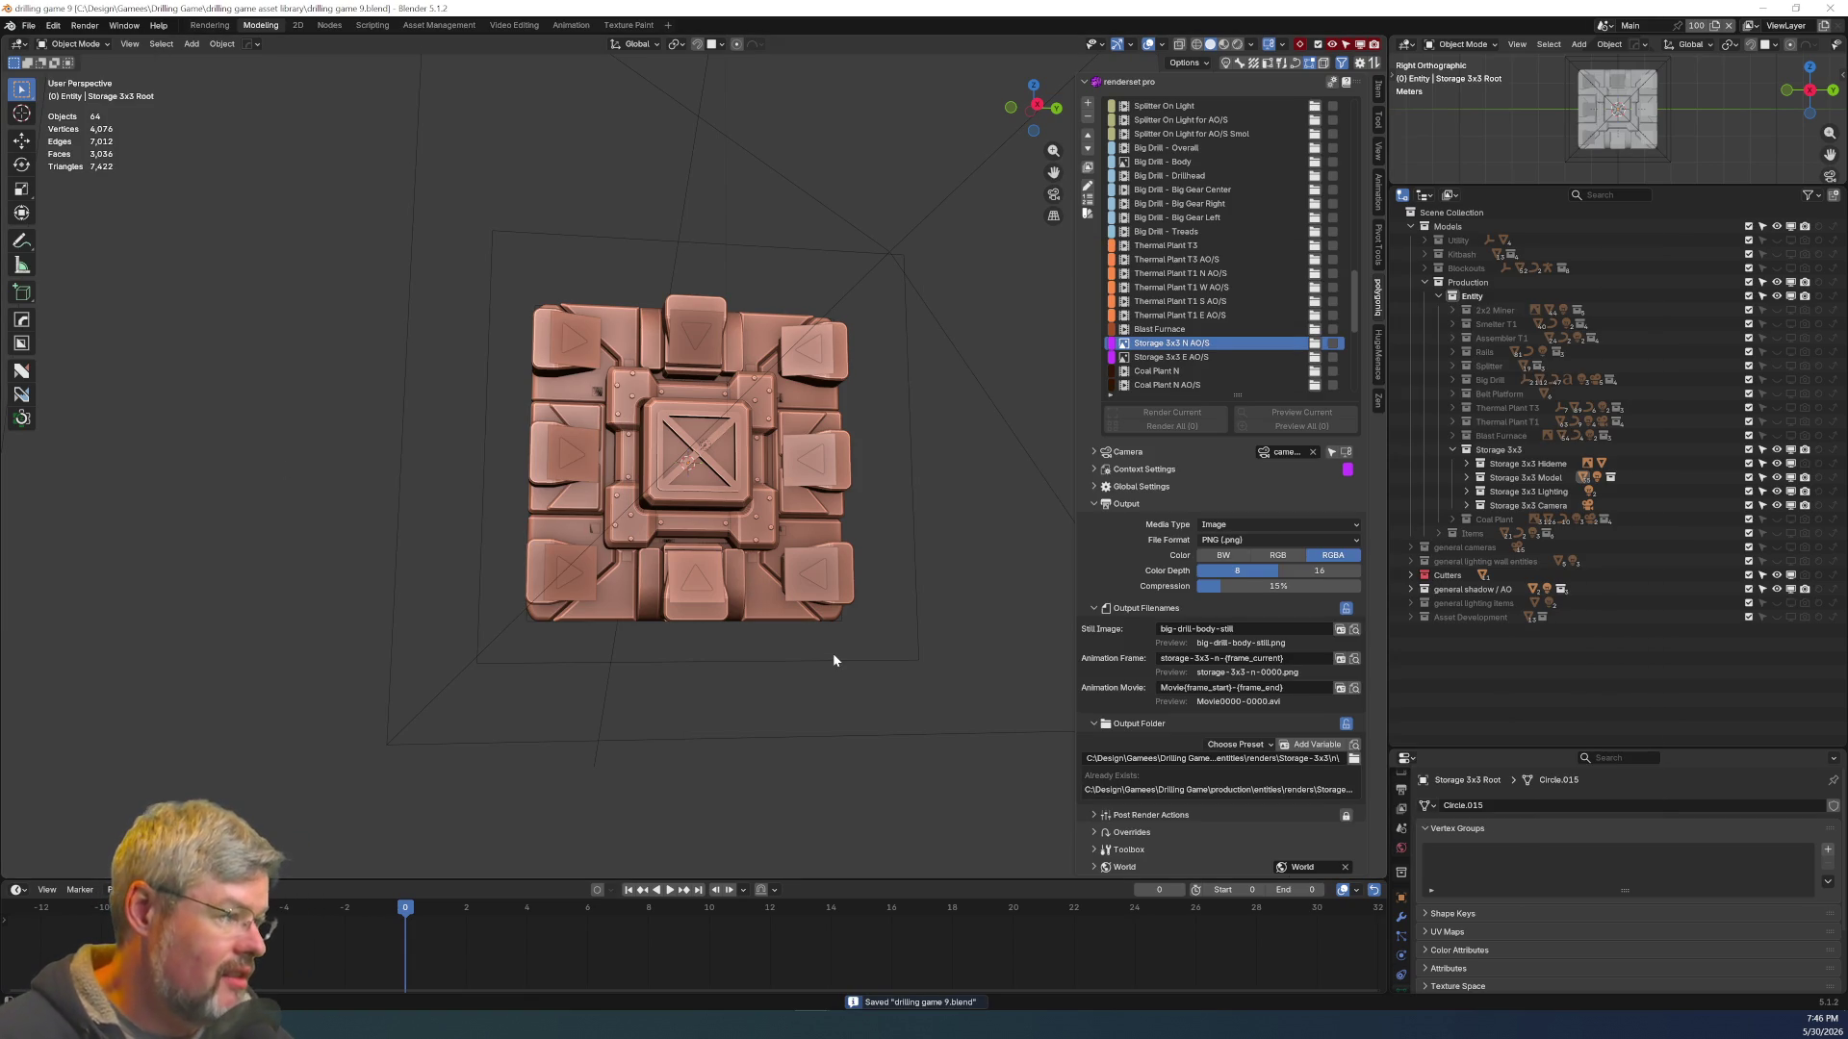
pyautogui.click(1453, 449)
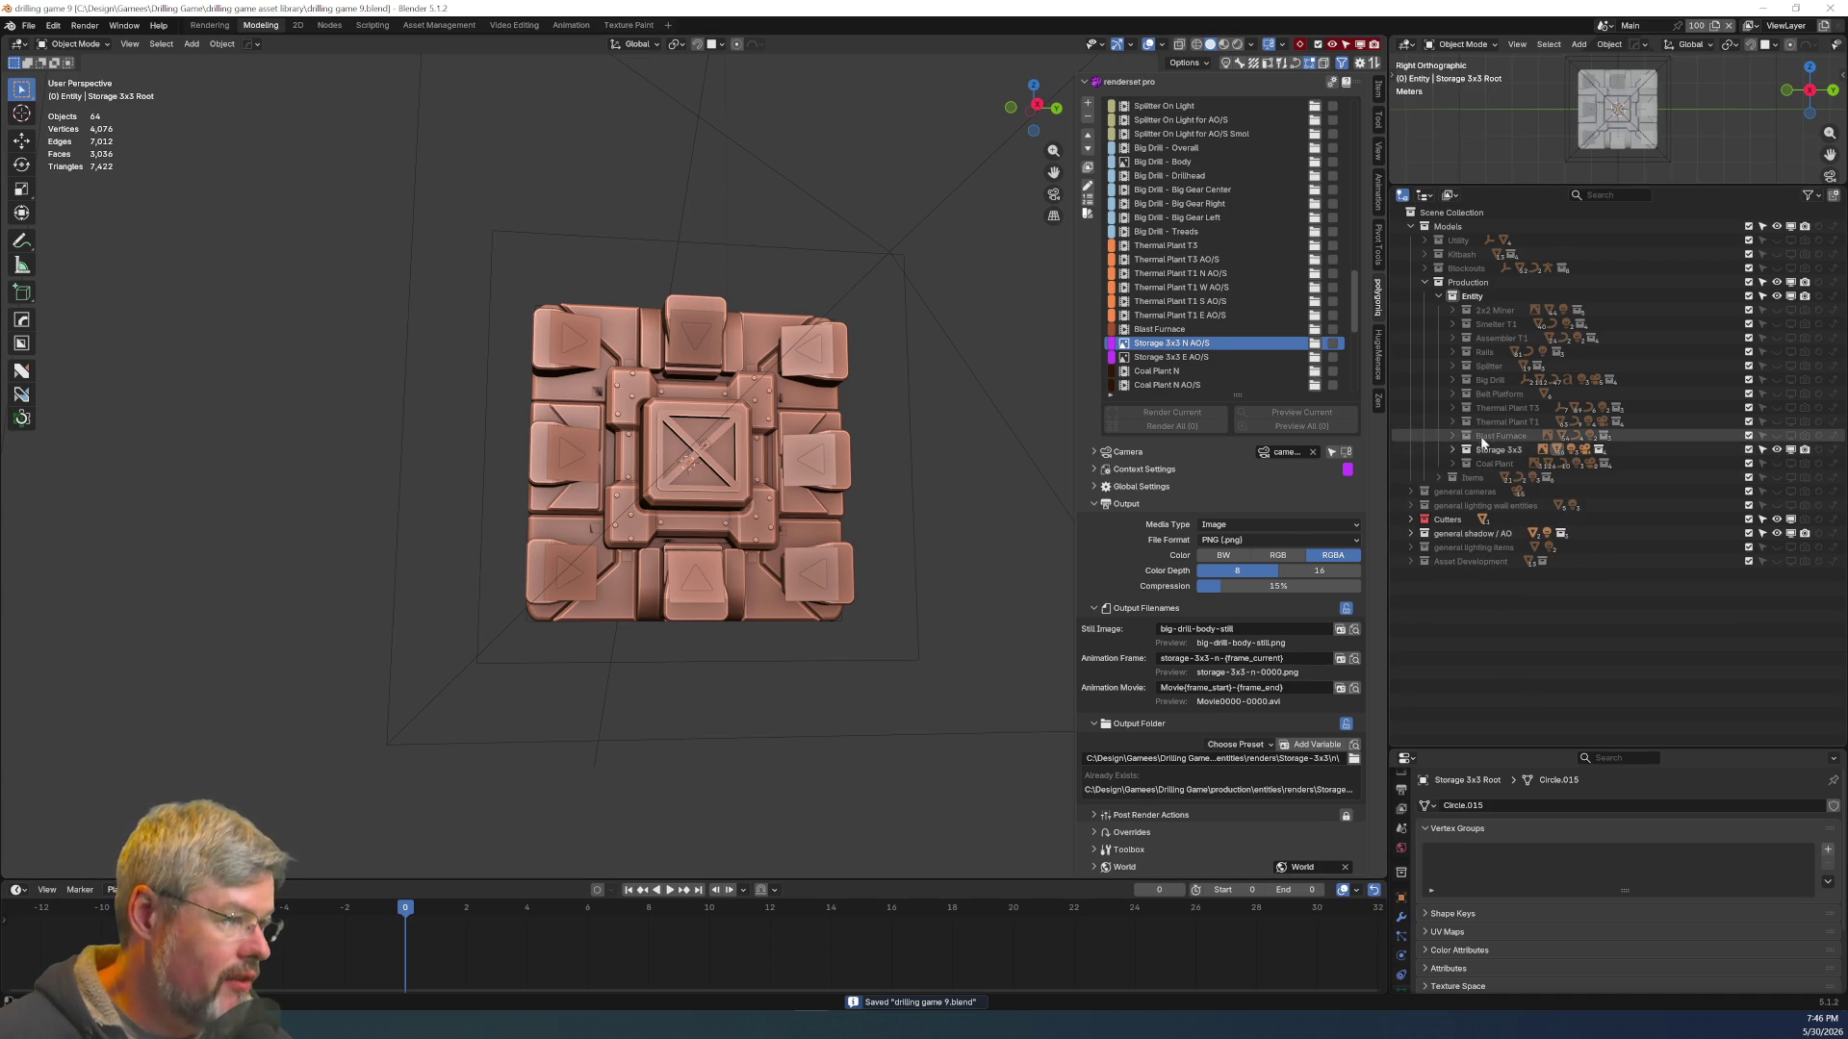
pyautogui.click(1777, 449)
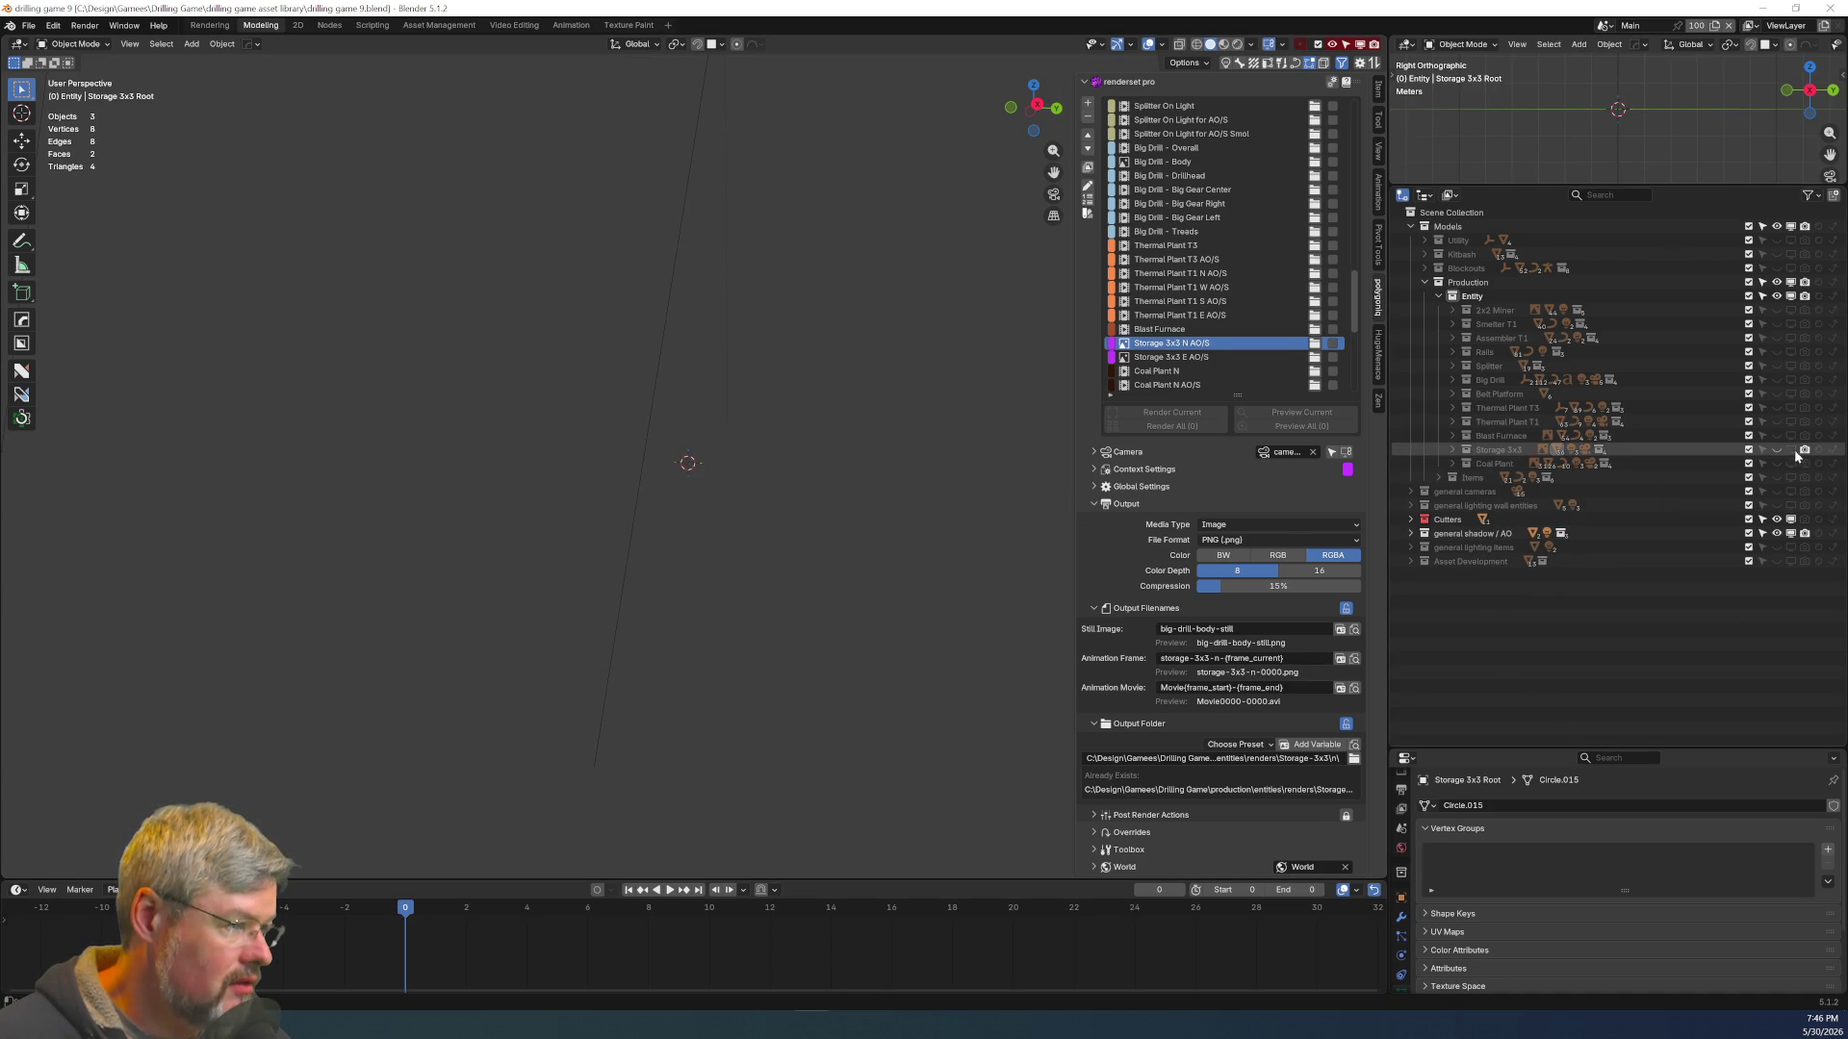
pyautogui.click(1777, 436)
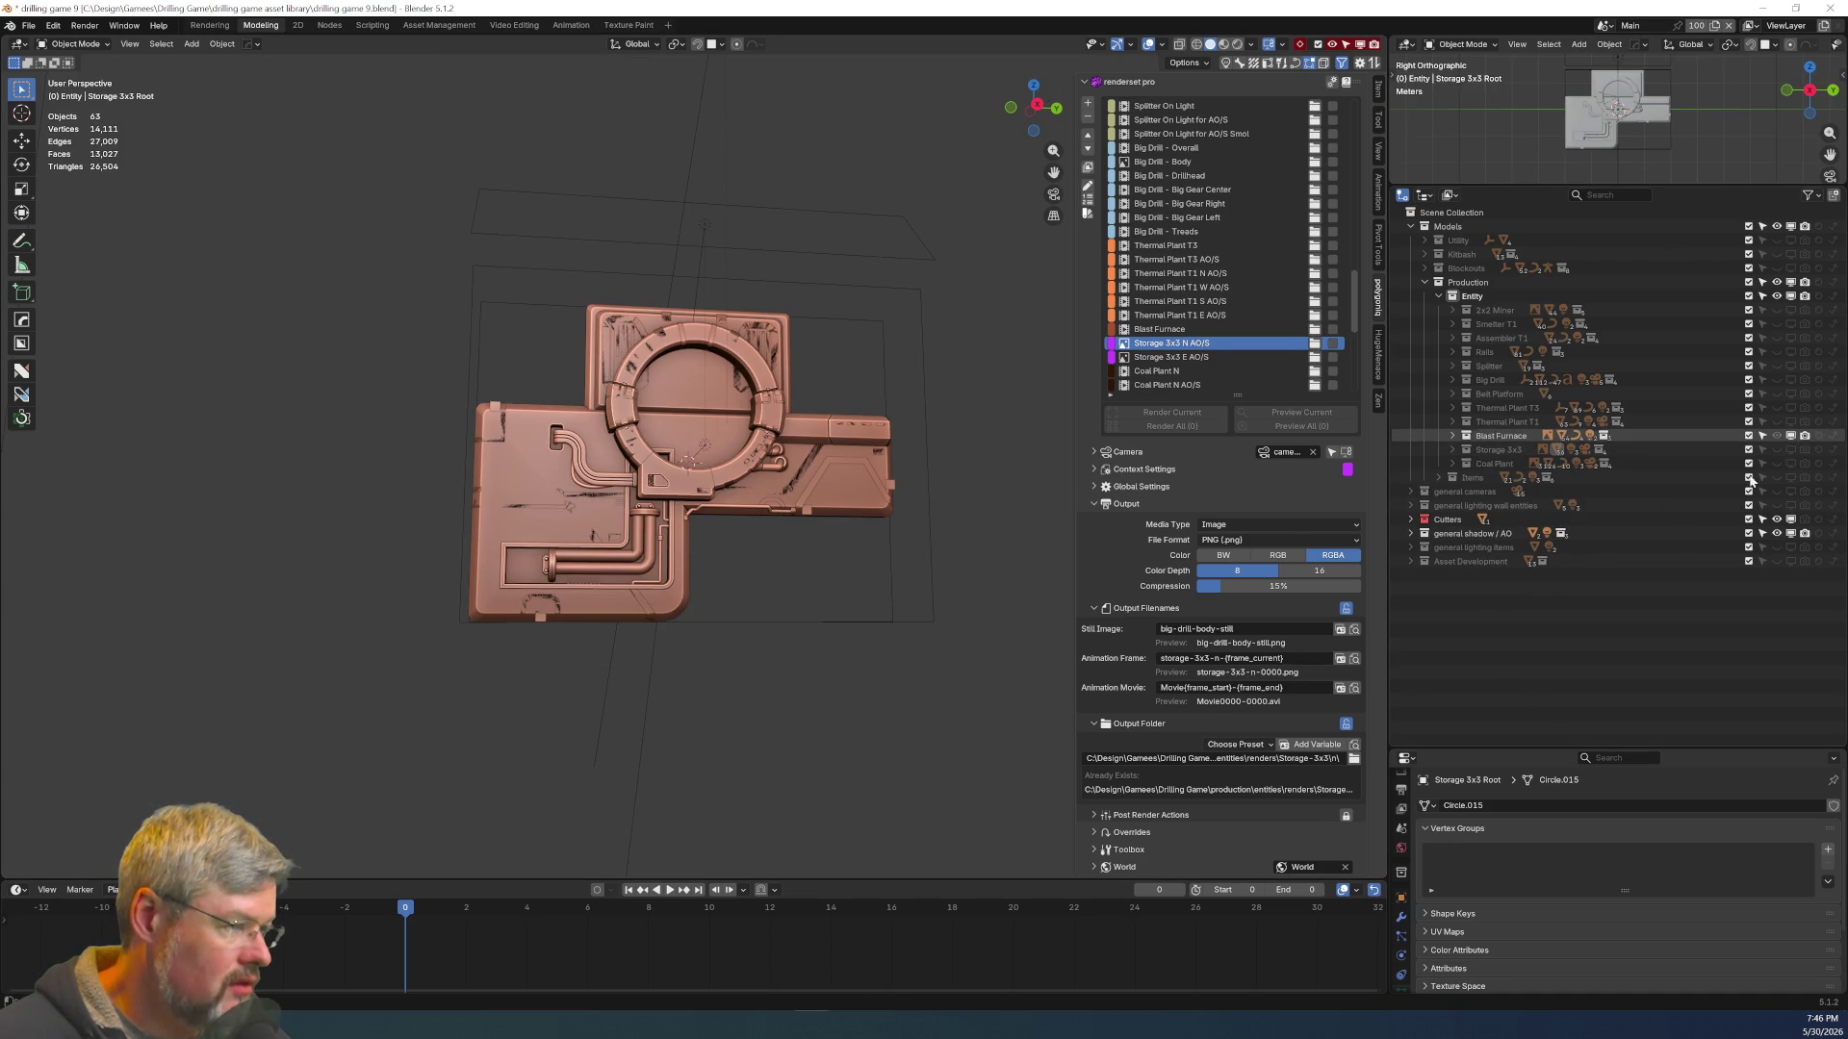
pyautogui.moveTo(814, 582)
pyautogui.mouseDown(button='middle')
pyautogui.moveTo(837, 627)
pyautogui.moveTo(581, 603)
pyautogui.moveTo(404, 631)
pyautogui.moveTo(190, 783)
pyautogui.moveTo(436, 111)
pyautogui.moveTo(265, 400)
pyautogui.mouseUp(button='middle')
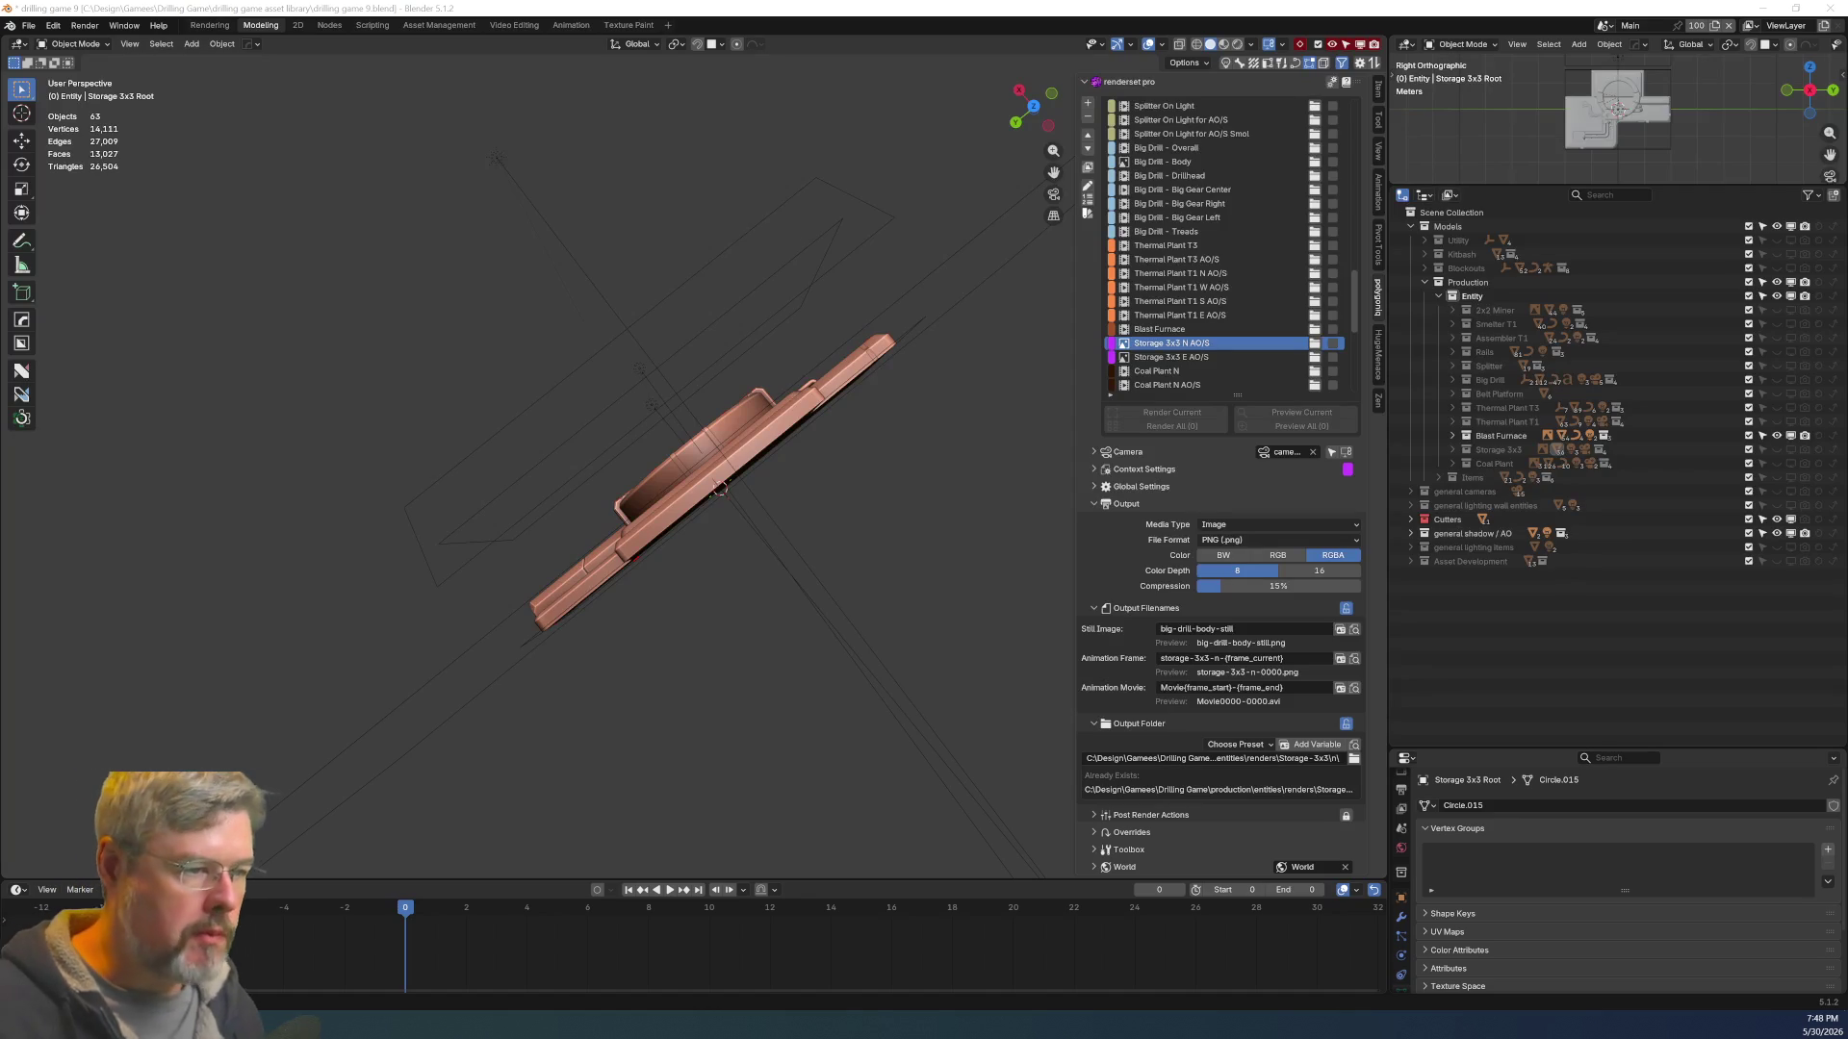
# Orbit to a tilted top-down view and zoom in on the Blast Furnace's front
pyautogui.moveTo(770, 510)
pyautogui.mouseDown(button='middle')
pyautogui.moveTo(1328, 524)
pyautogui.moveTo(1331, 587)
pyautogui.moveTo(717, 555)
pyautogui.moveTo(680, 280)
pyautogui.moveTo(598, 503)
pyautogui.moveTo(879, 487)
pyautogui.moveTo(689, 516)
pyautogui.moveTo(839, 460)
pyautogui.mouseUp(button='middle')
pyautogui.scroll(3, 689, 516)
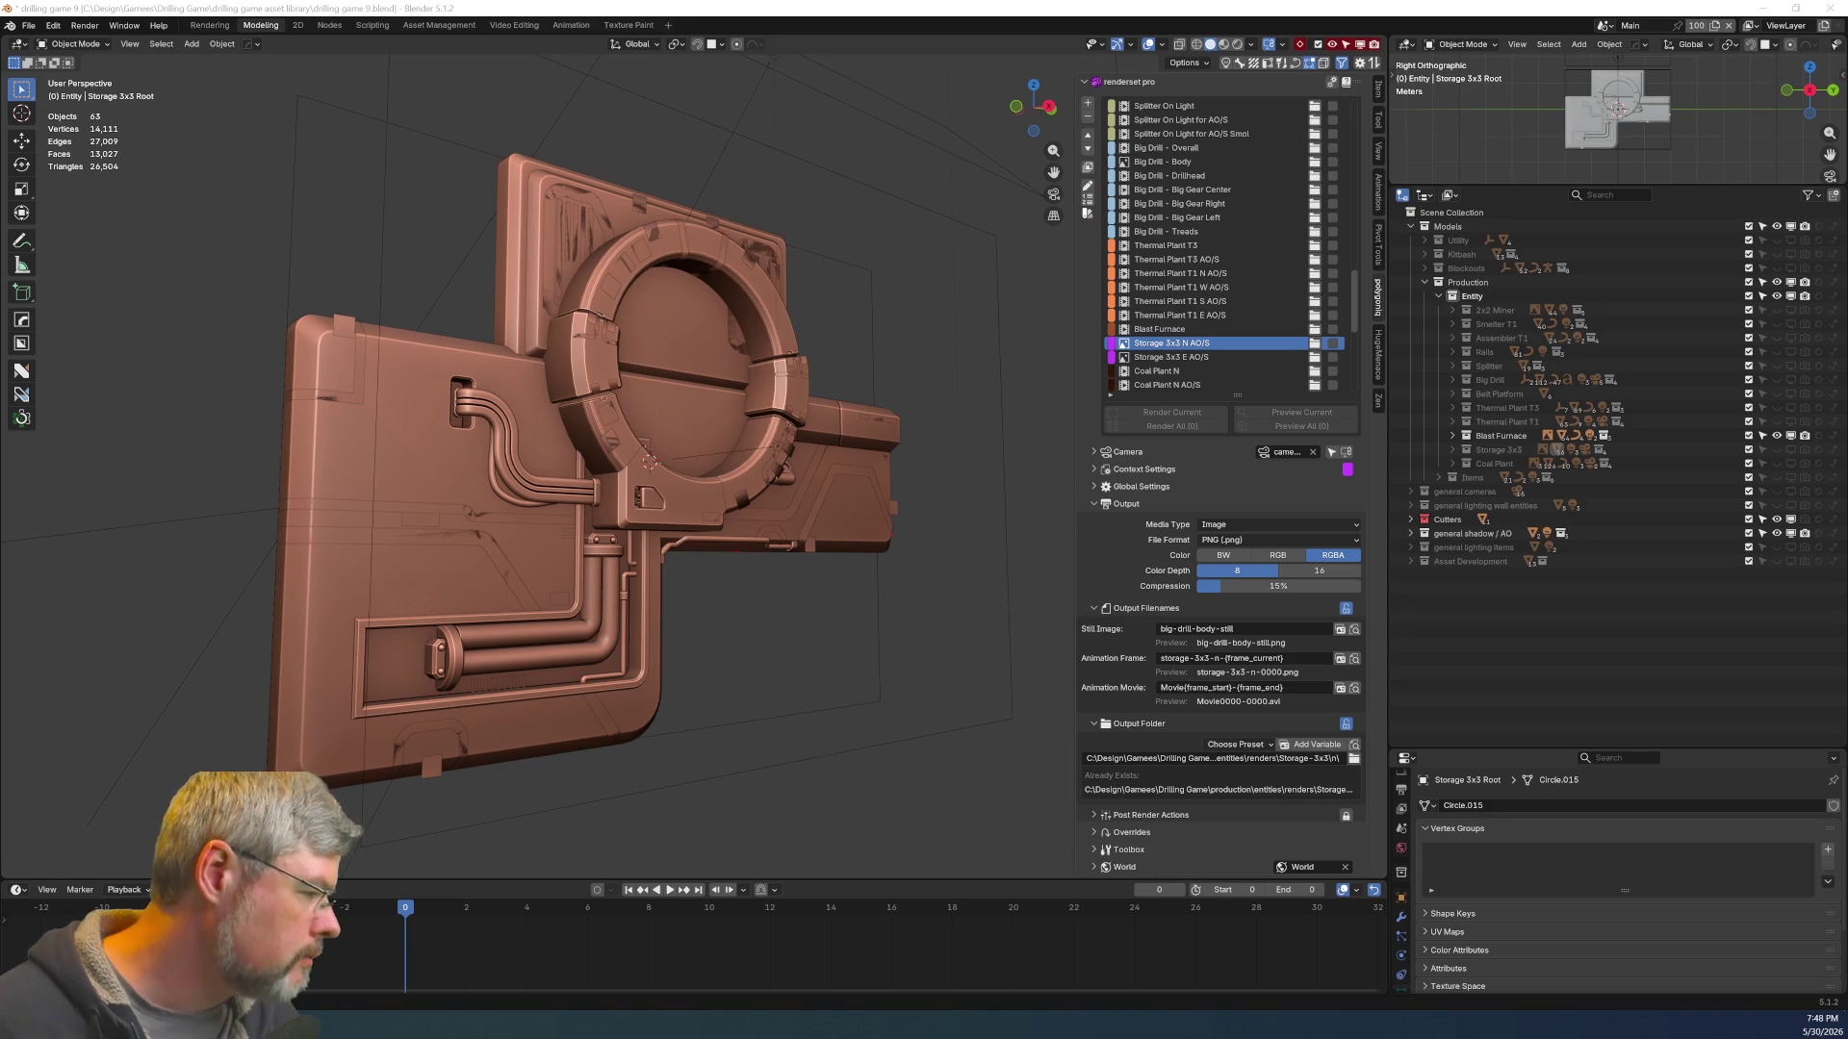
# In File Explorer, browse into the thermal-palnt-t1 n folder to check its renders
pyautogui.hotkey('alt', 'Tab')
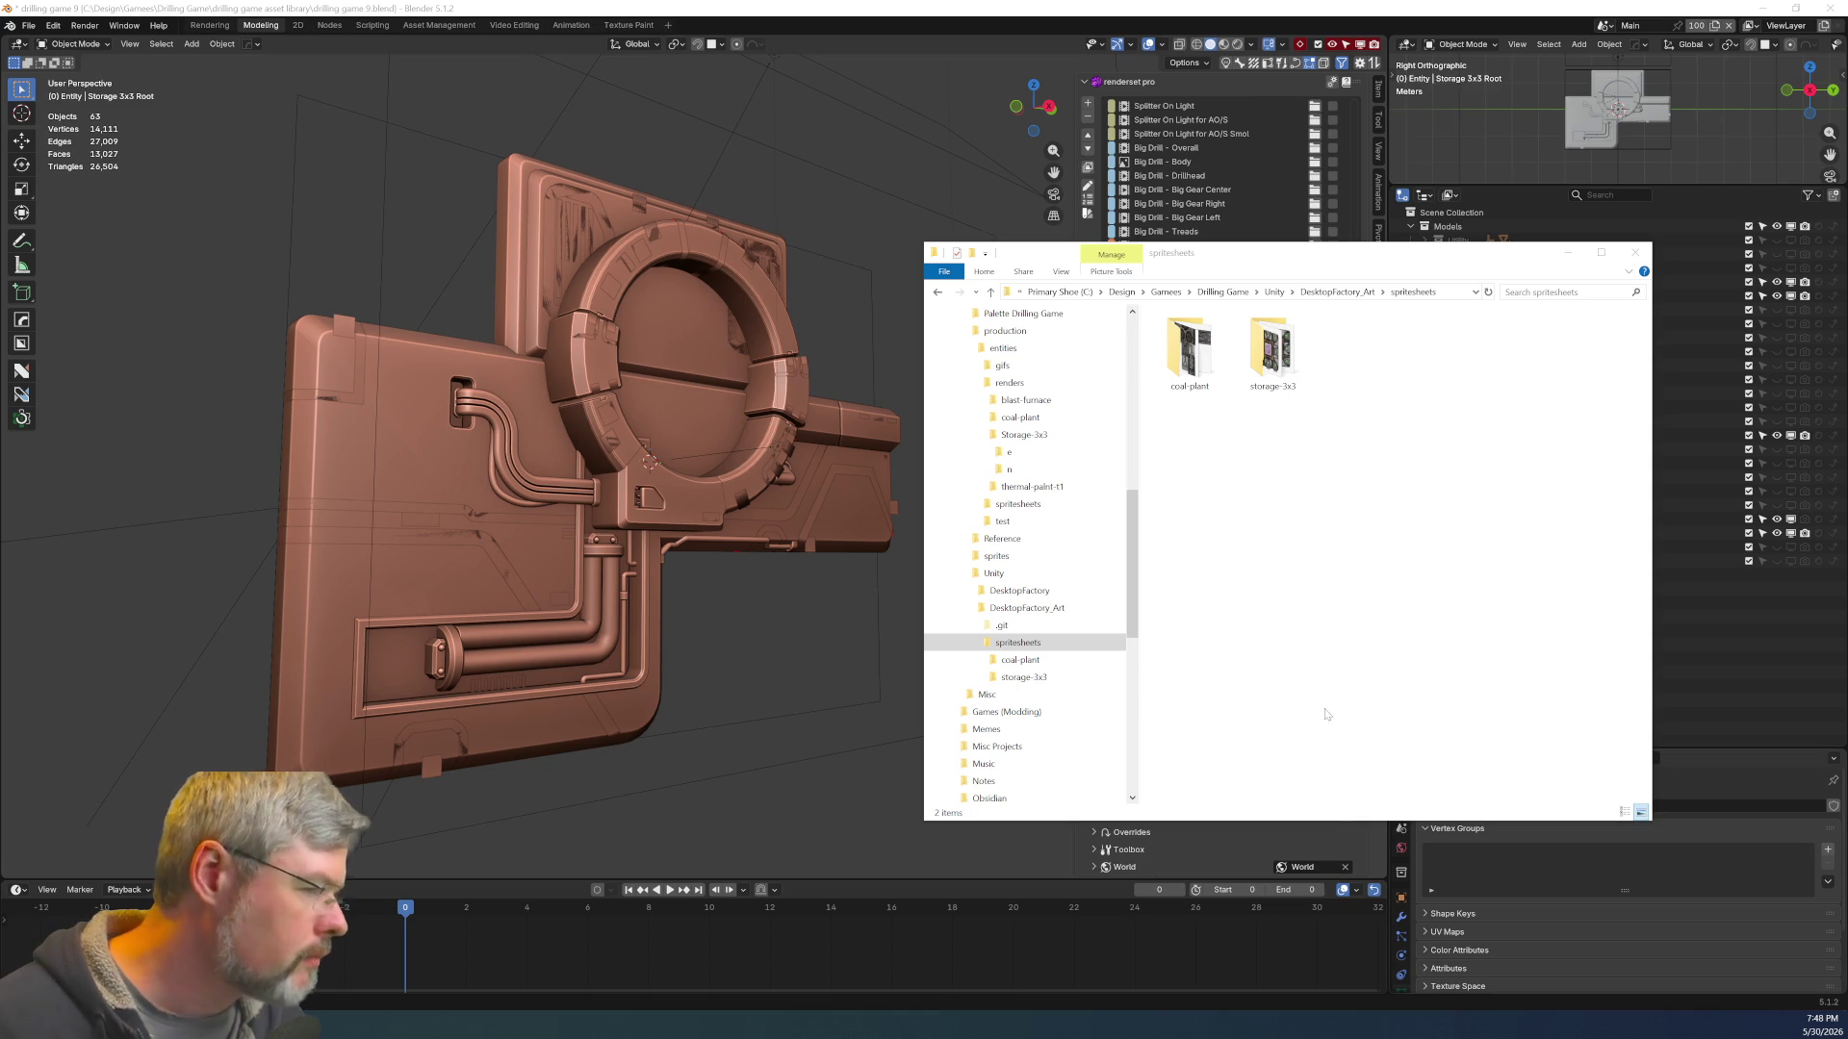
pyautogui.click(1031, 487)
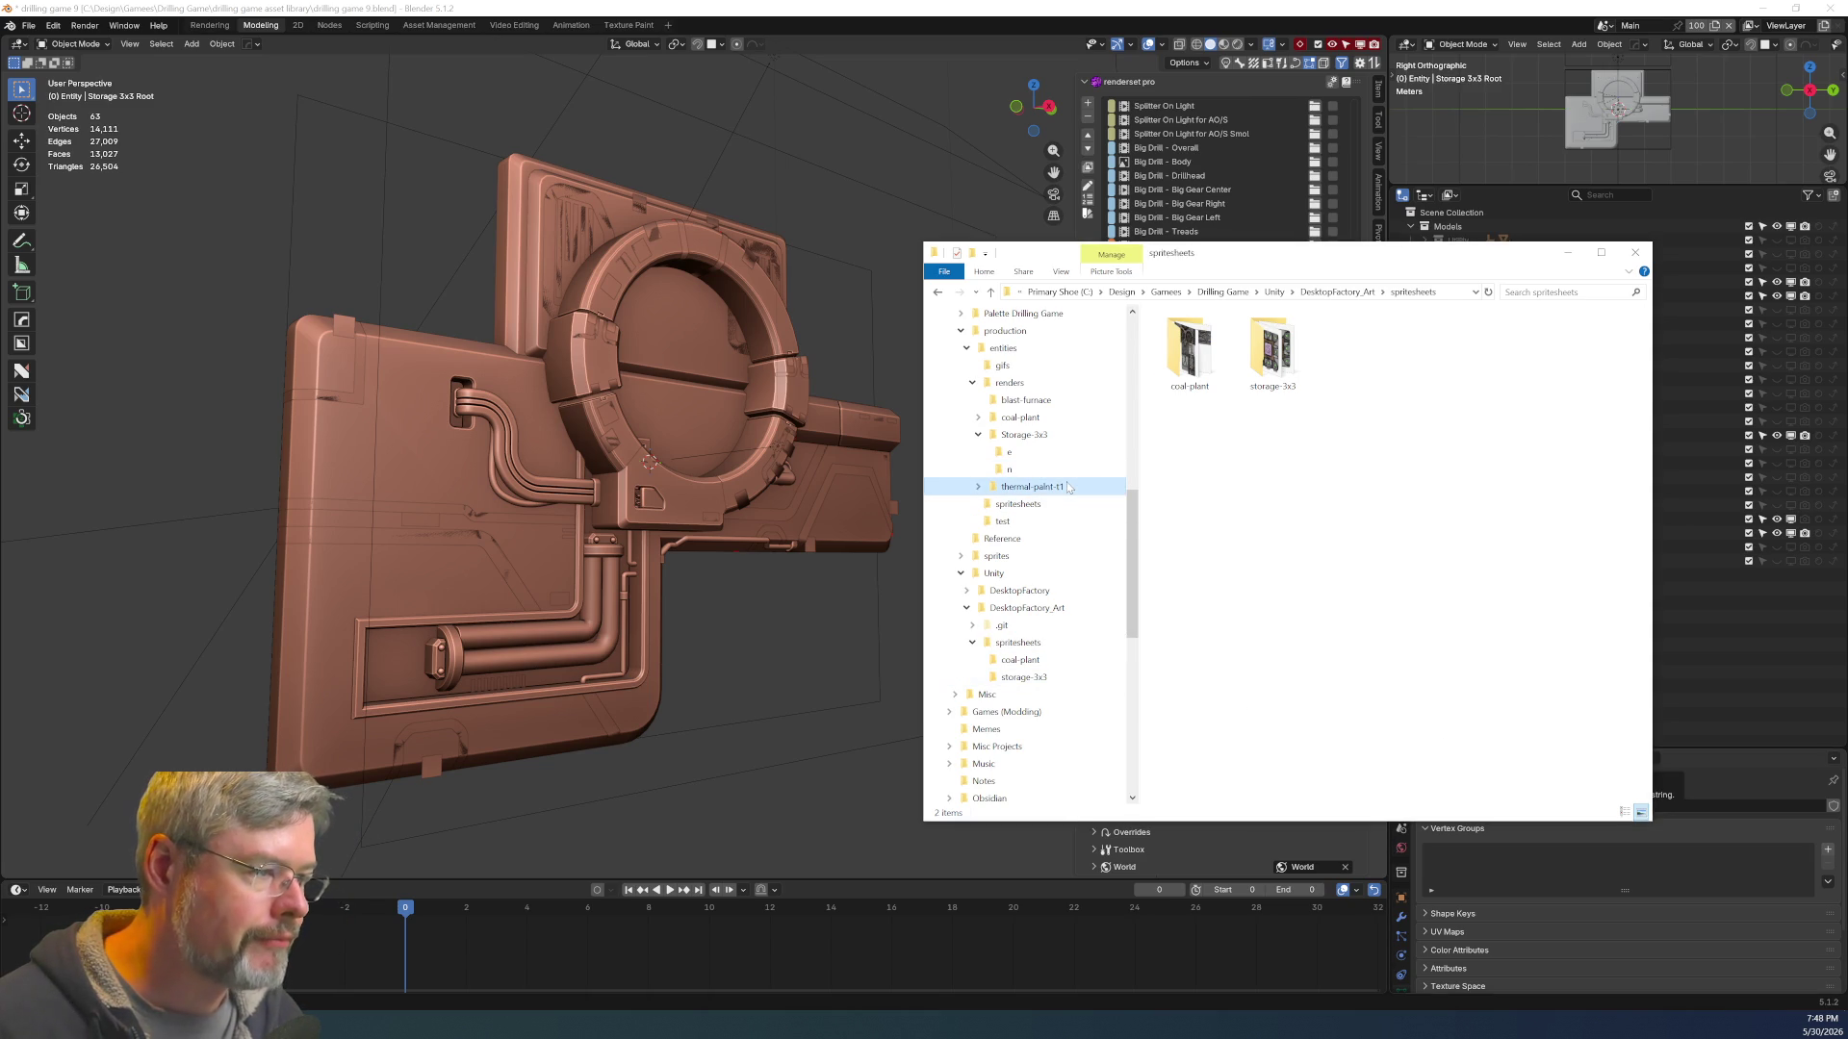
pyautogui.click(1211, 355)
pyautogui.doubleClick(1212, 355)
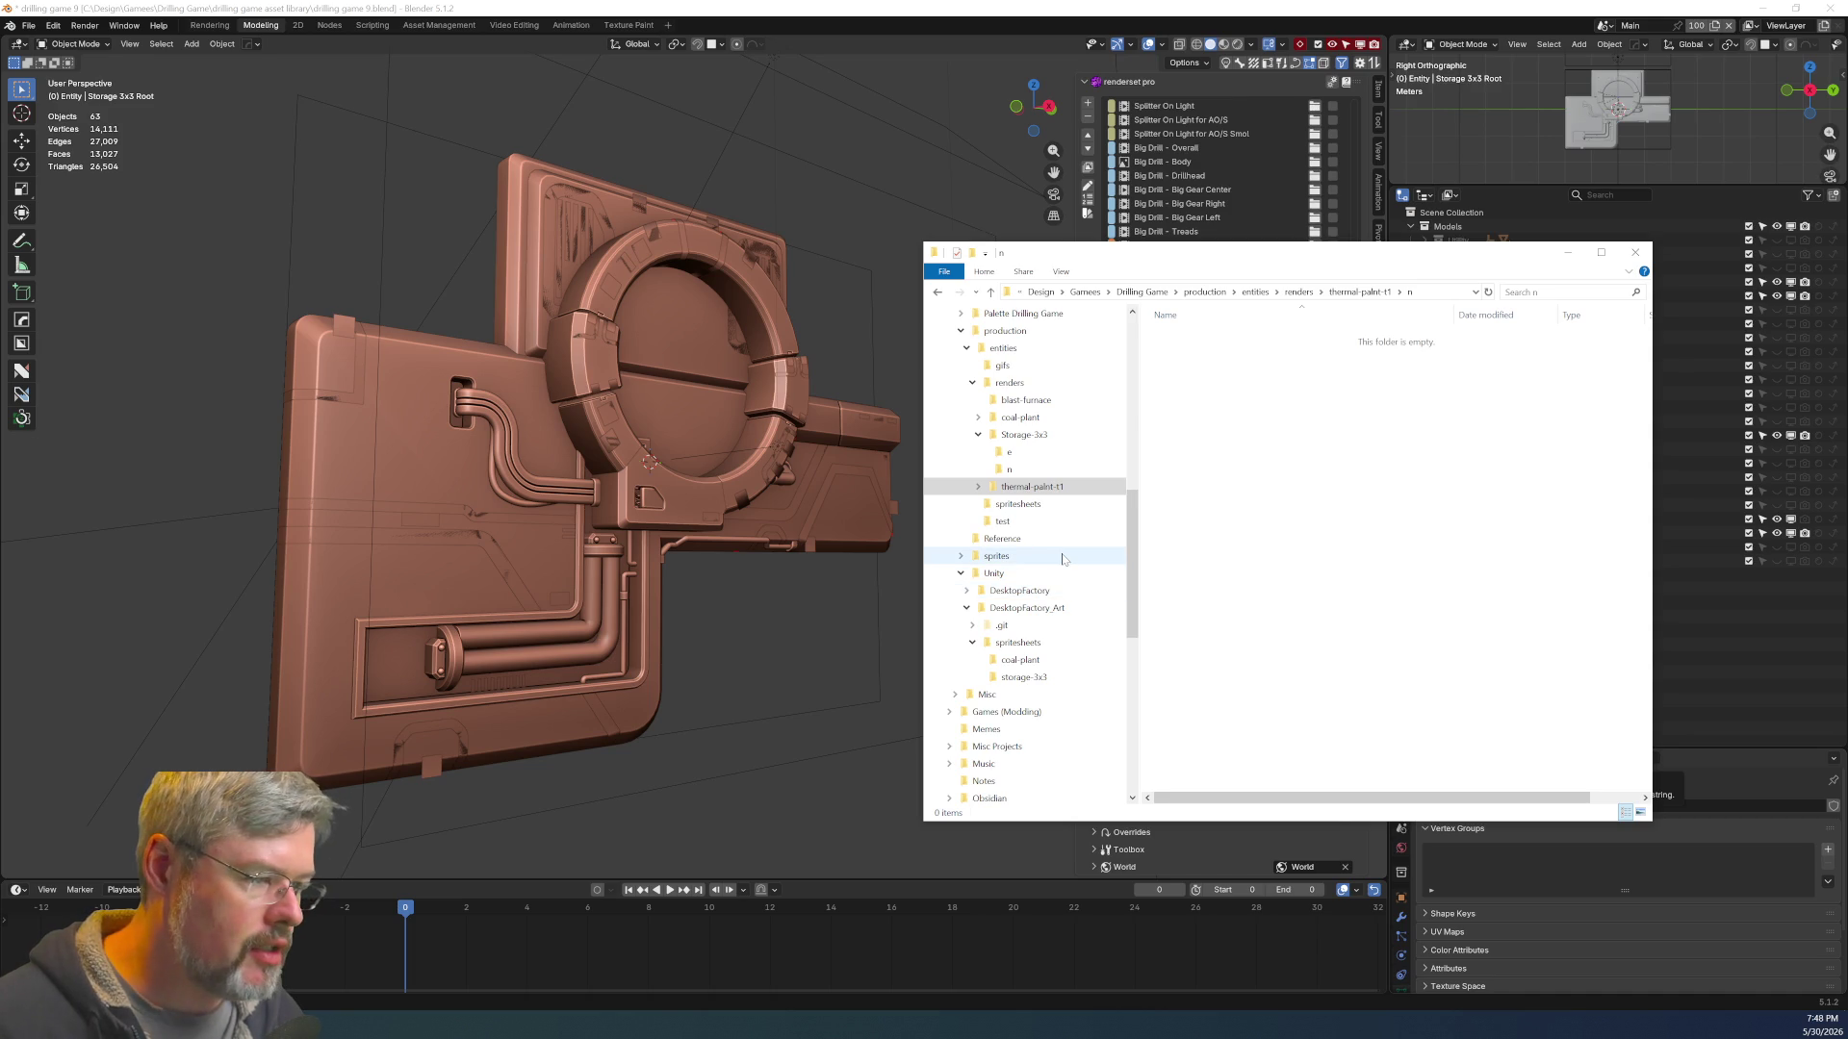
# View storage-3x3-n.png from the storage-3x3 spritesheet, then go to the Drilling Game sprites folder
pyautogui.click(1054, 678)
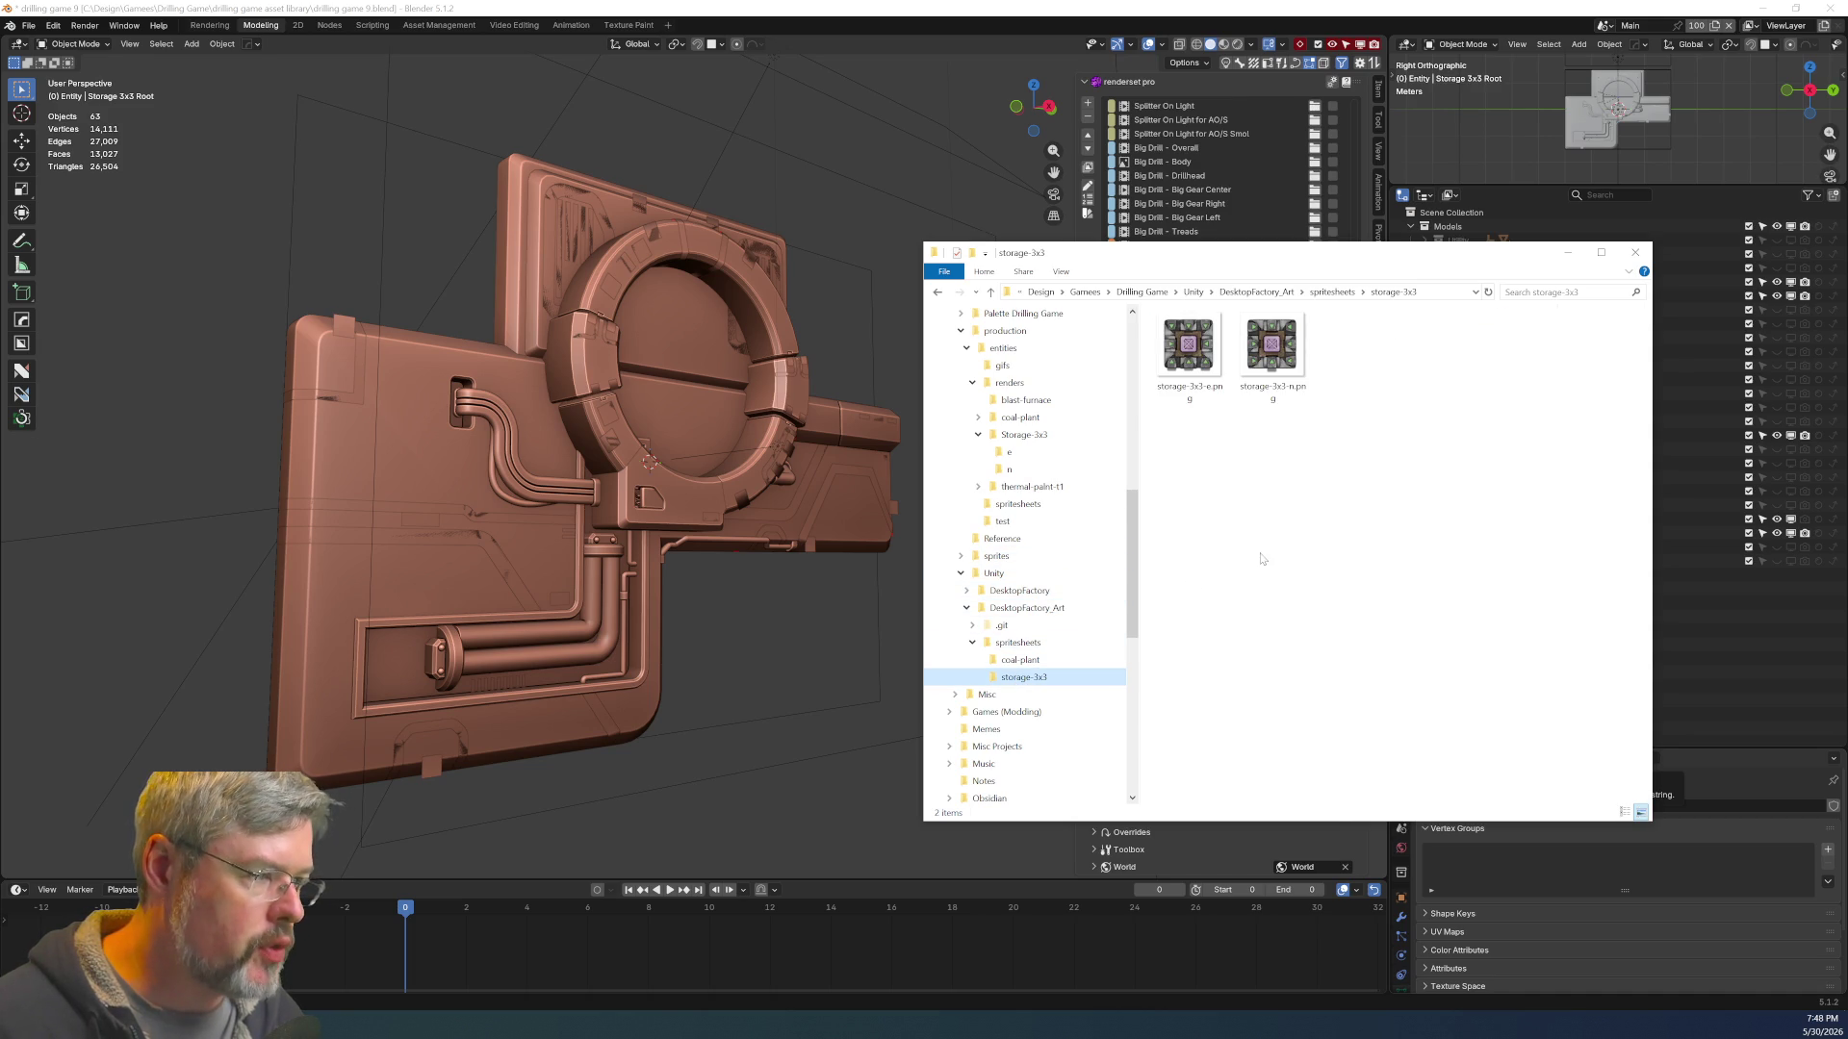
pyautogui.doubleClick(1265, 395)
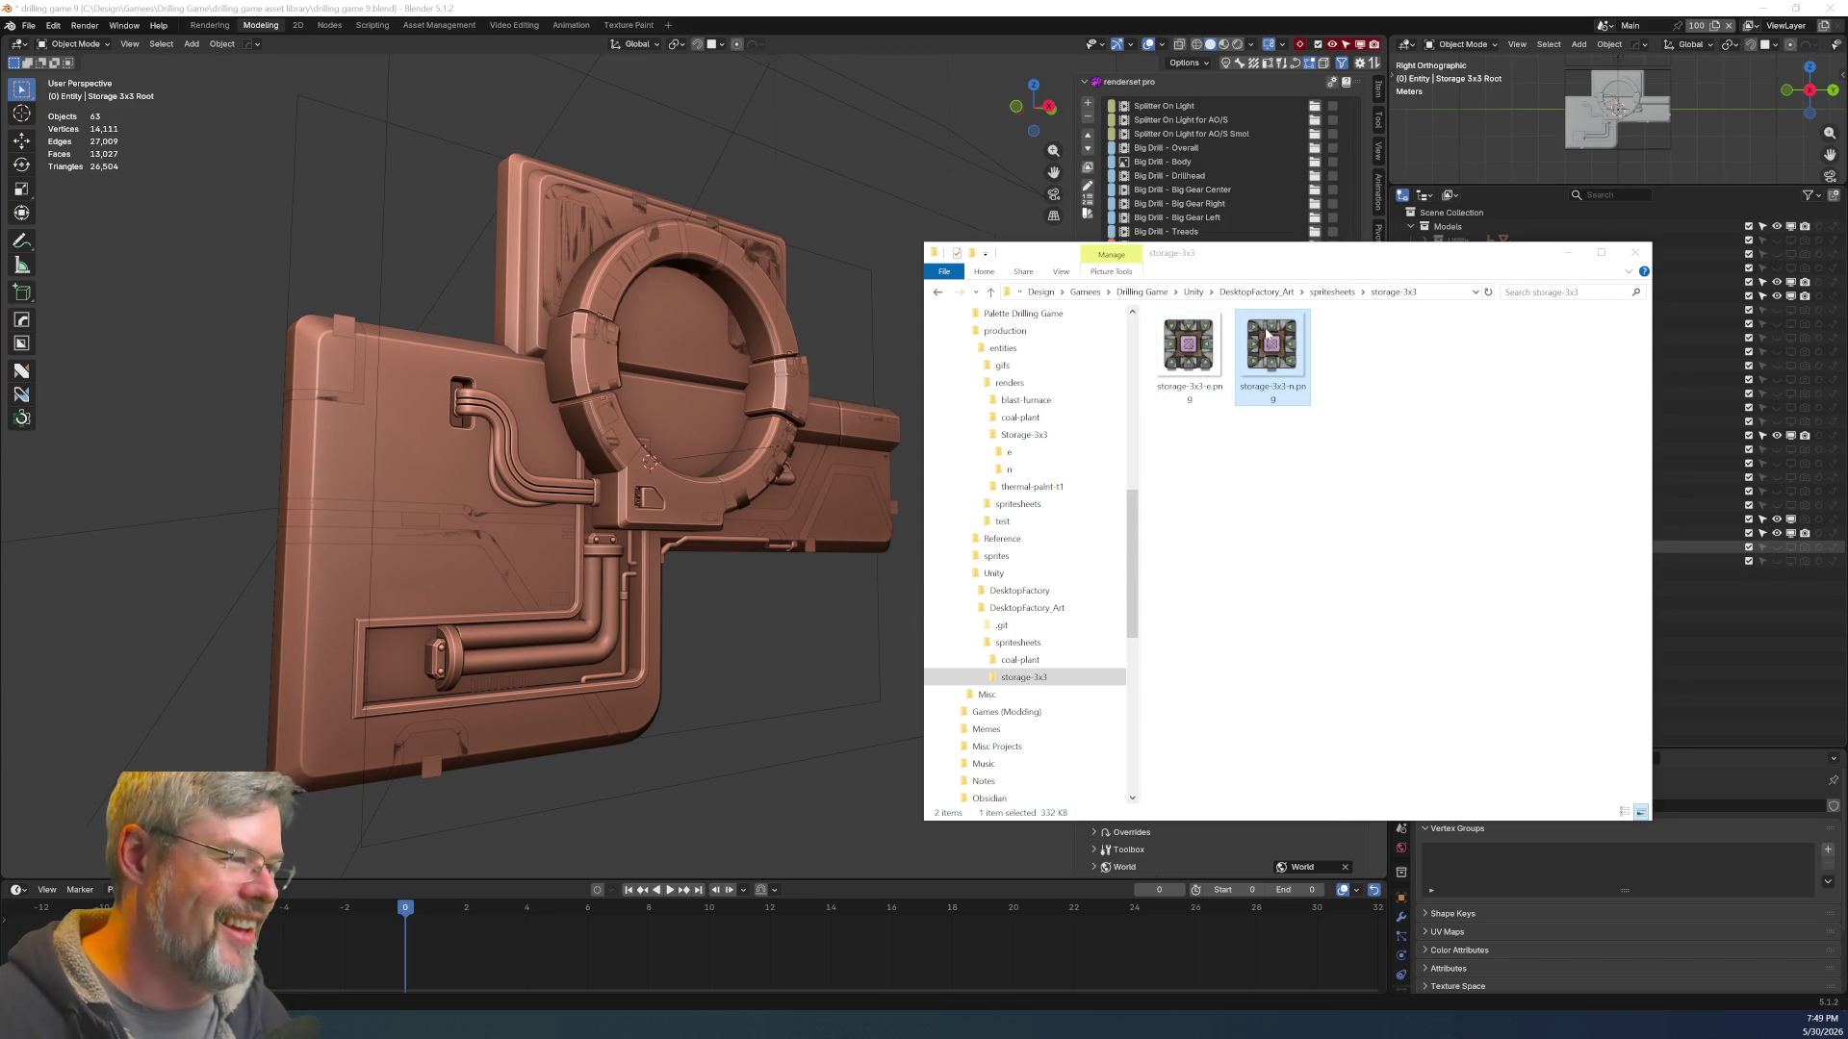
pyautogui.moveTo(1268, 337); pyautogui.dragTo(1448, 491)
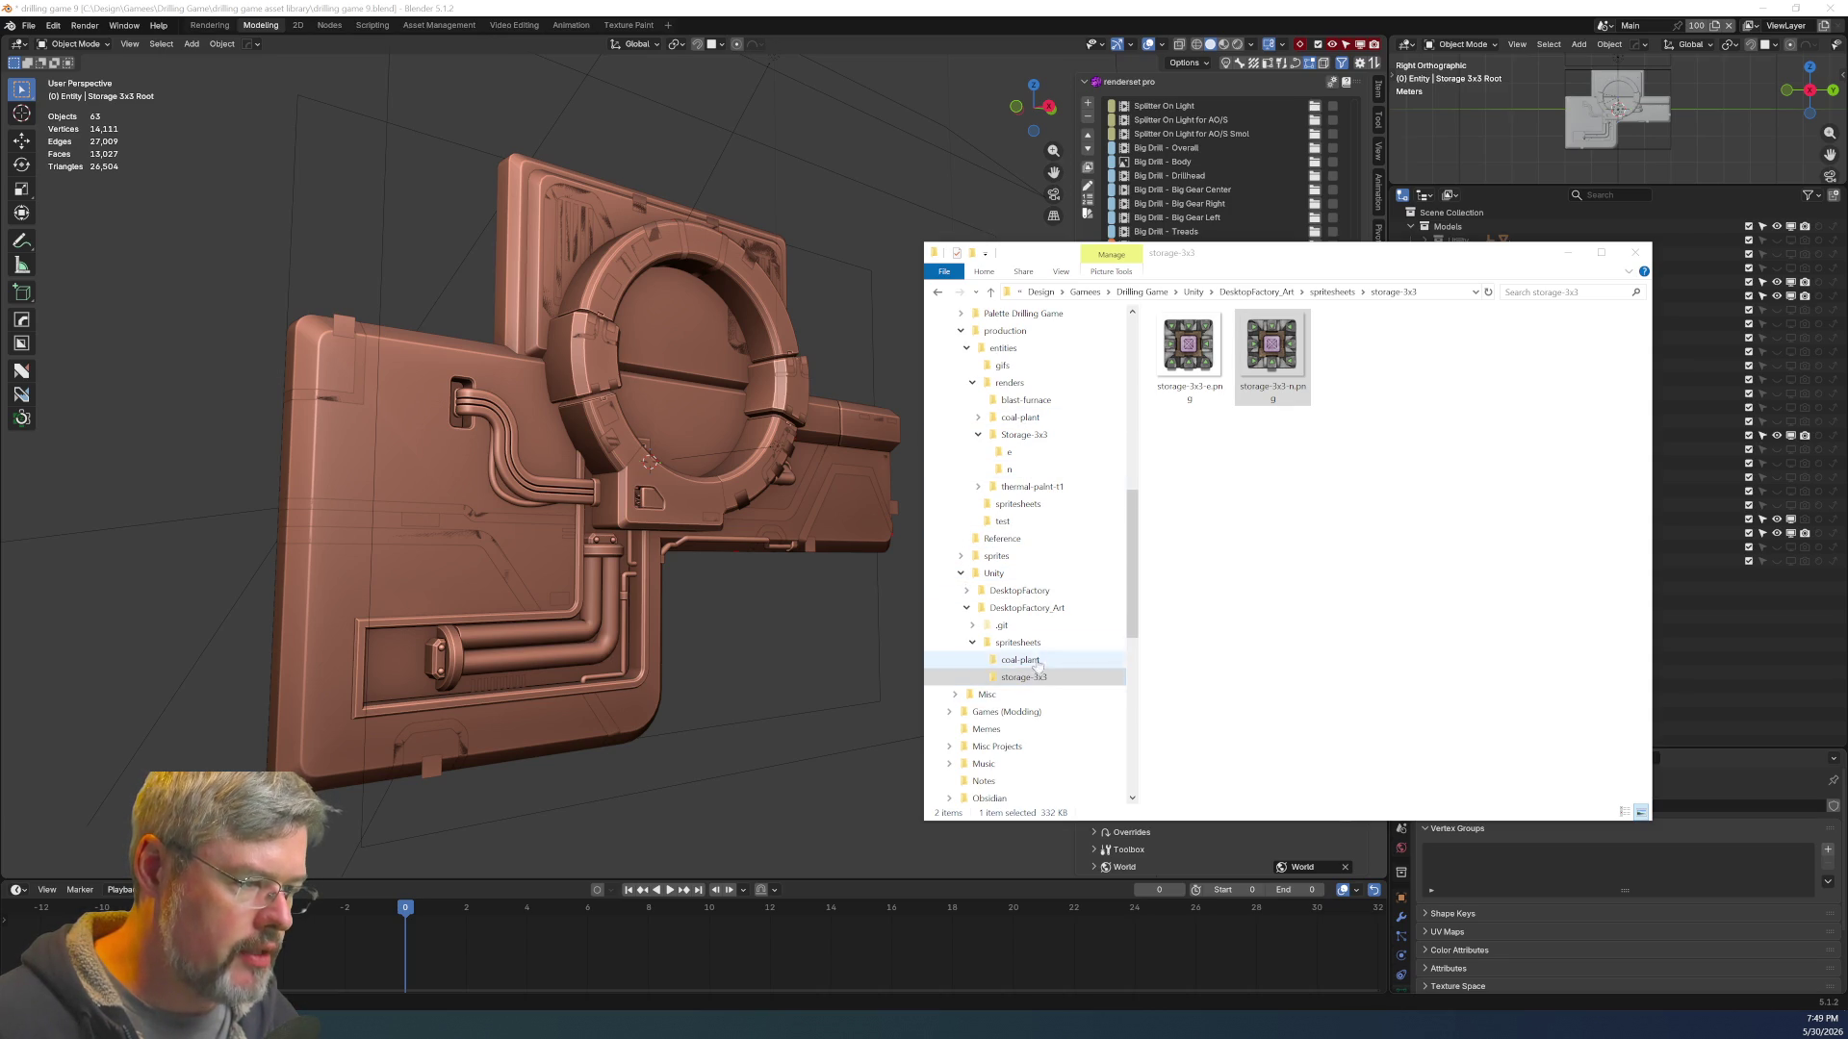
pyautogui.click(1036, 558)
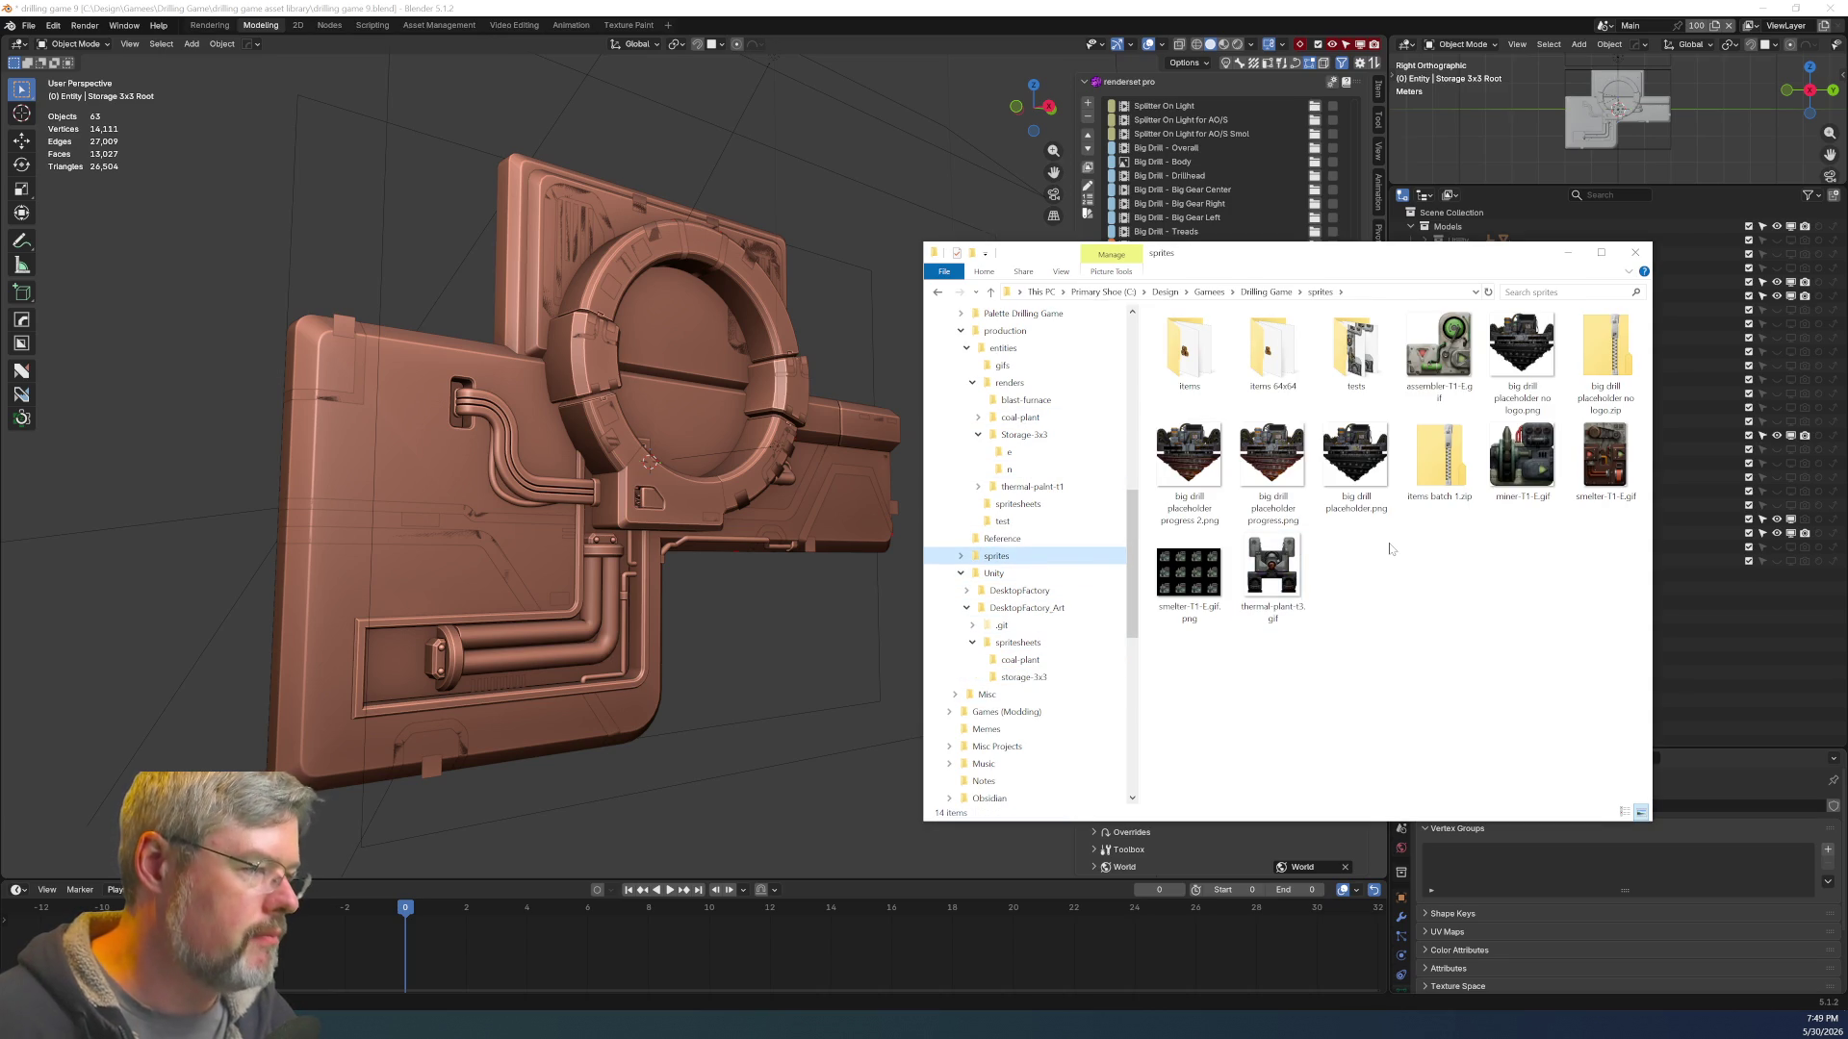
# Look through the sprites tests images to the thermal plant t1 fan motion blur, then select Blender's Blast Furnace body
pyautogui.doubleClick(1356, 348)
pyautogui.scroll(-5, 1375, 515)
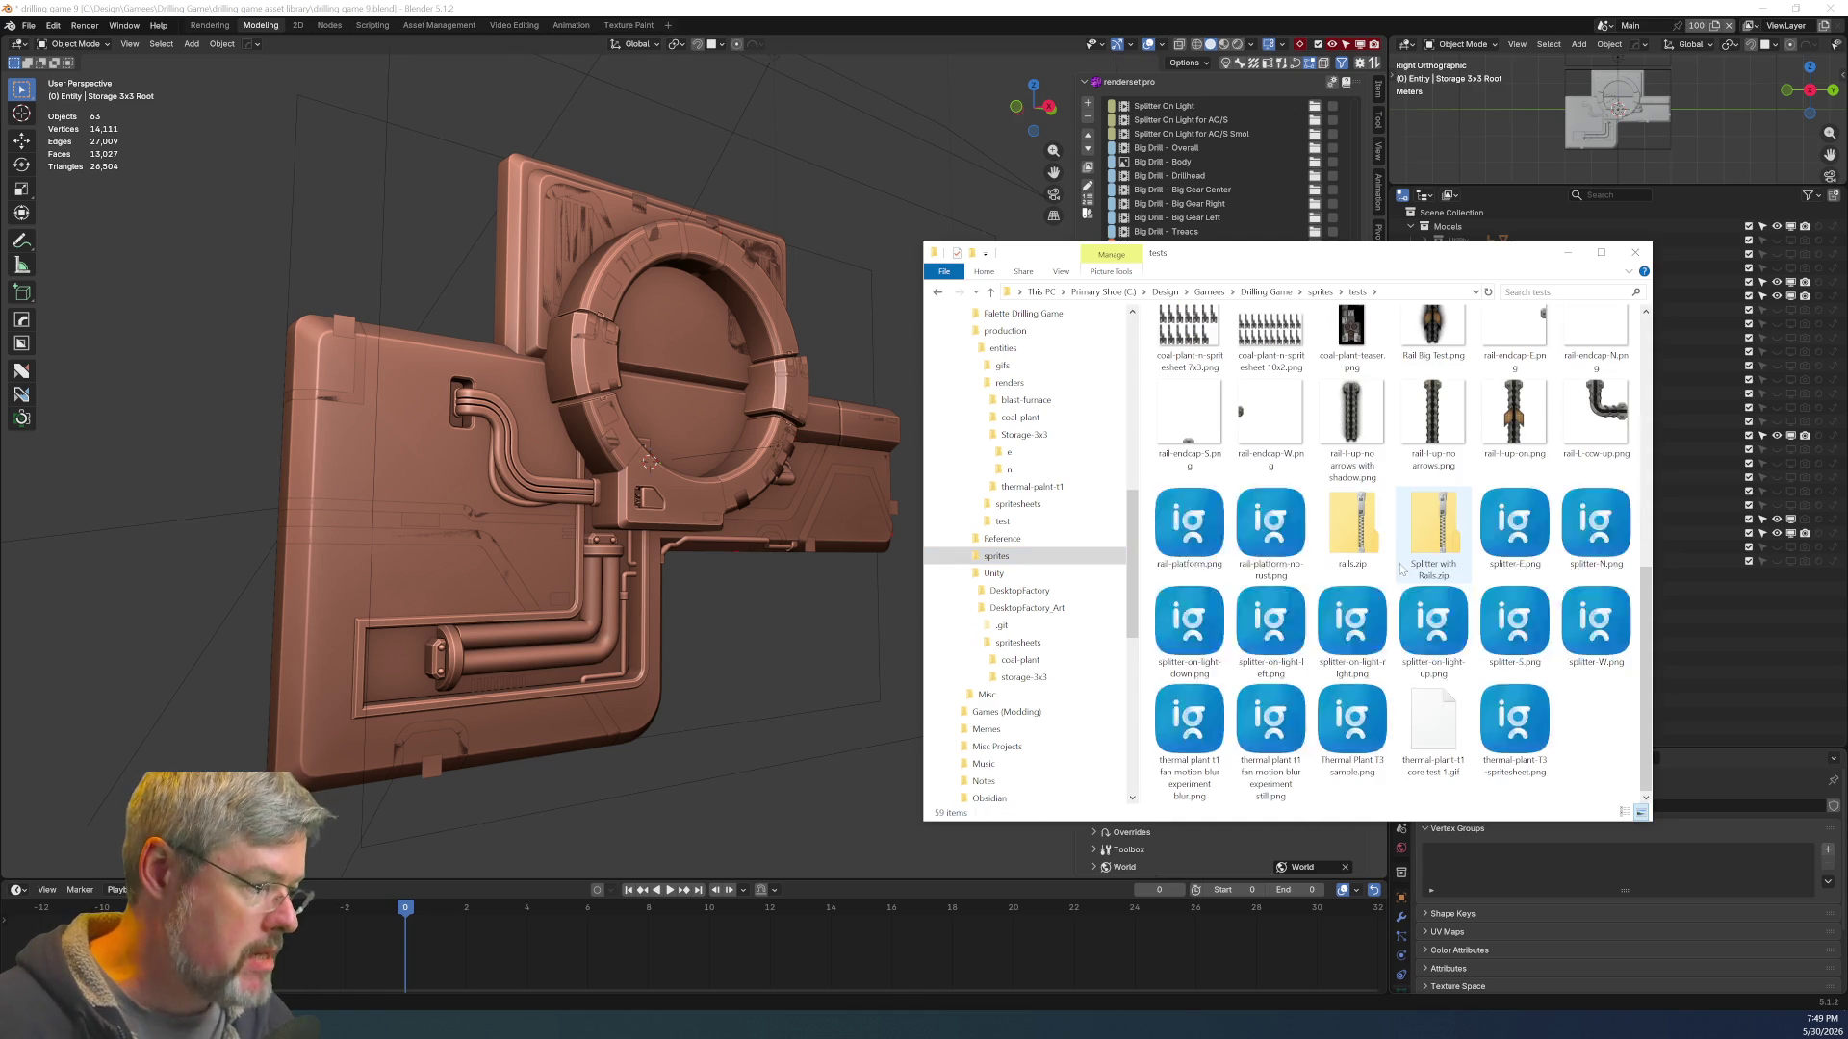
pyautogui.click(1190, 717)
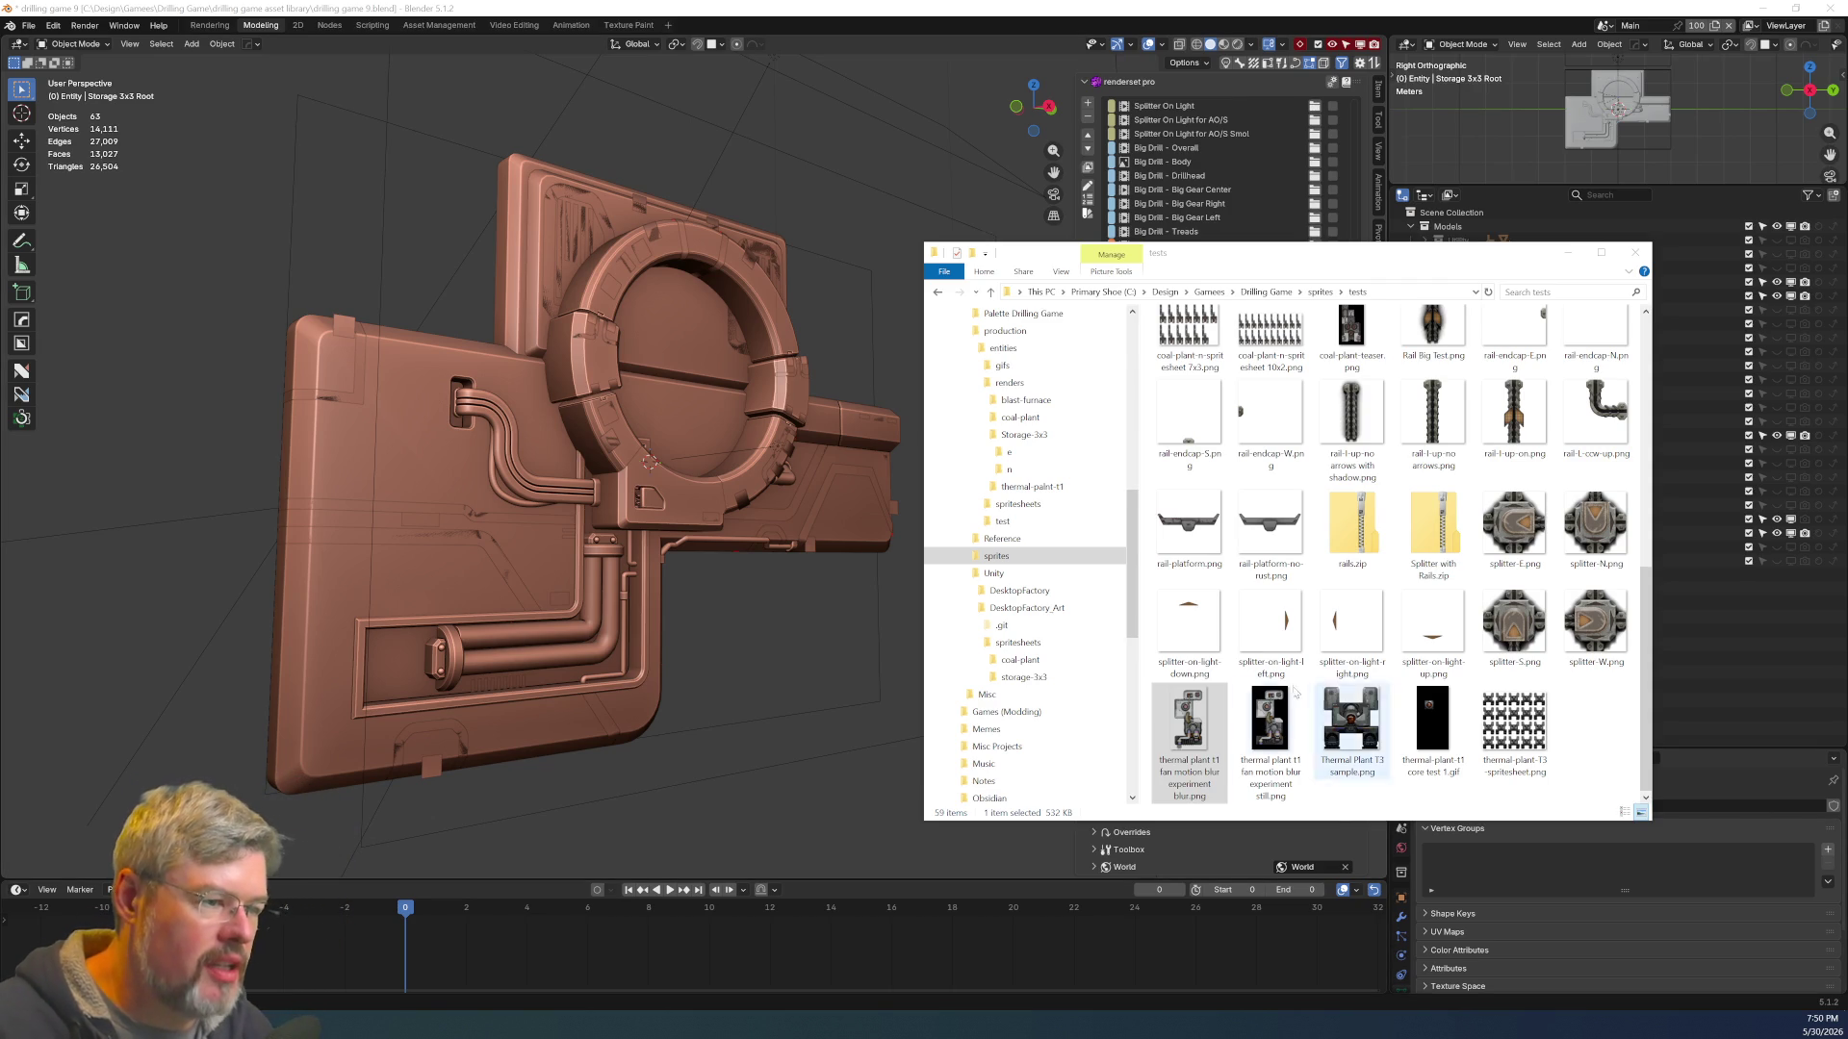
pyautogui.click(404, 463)
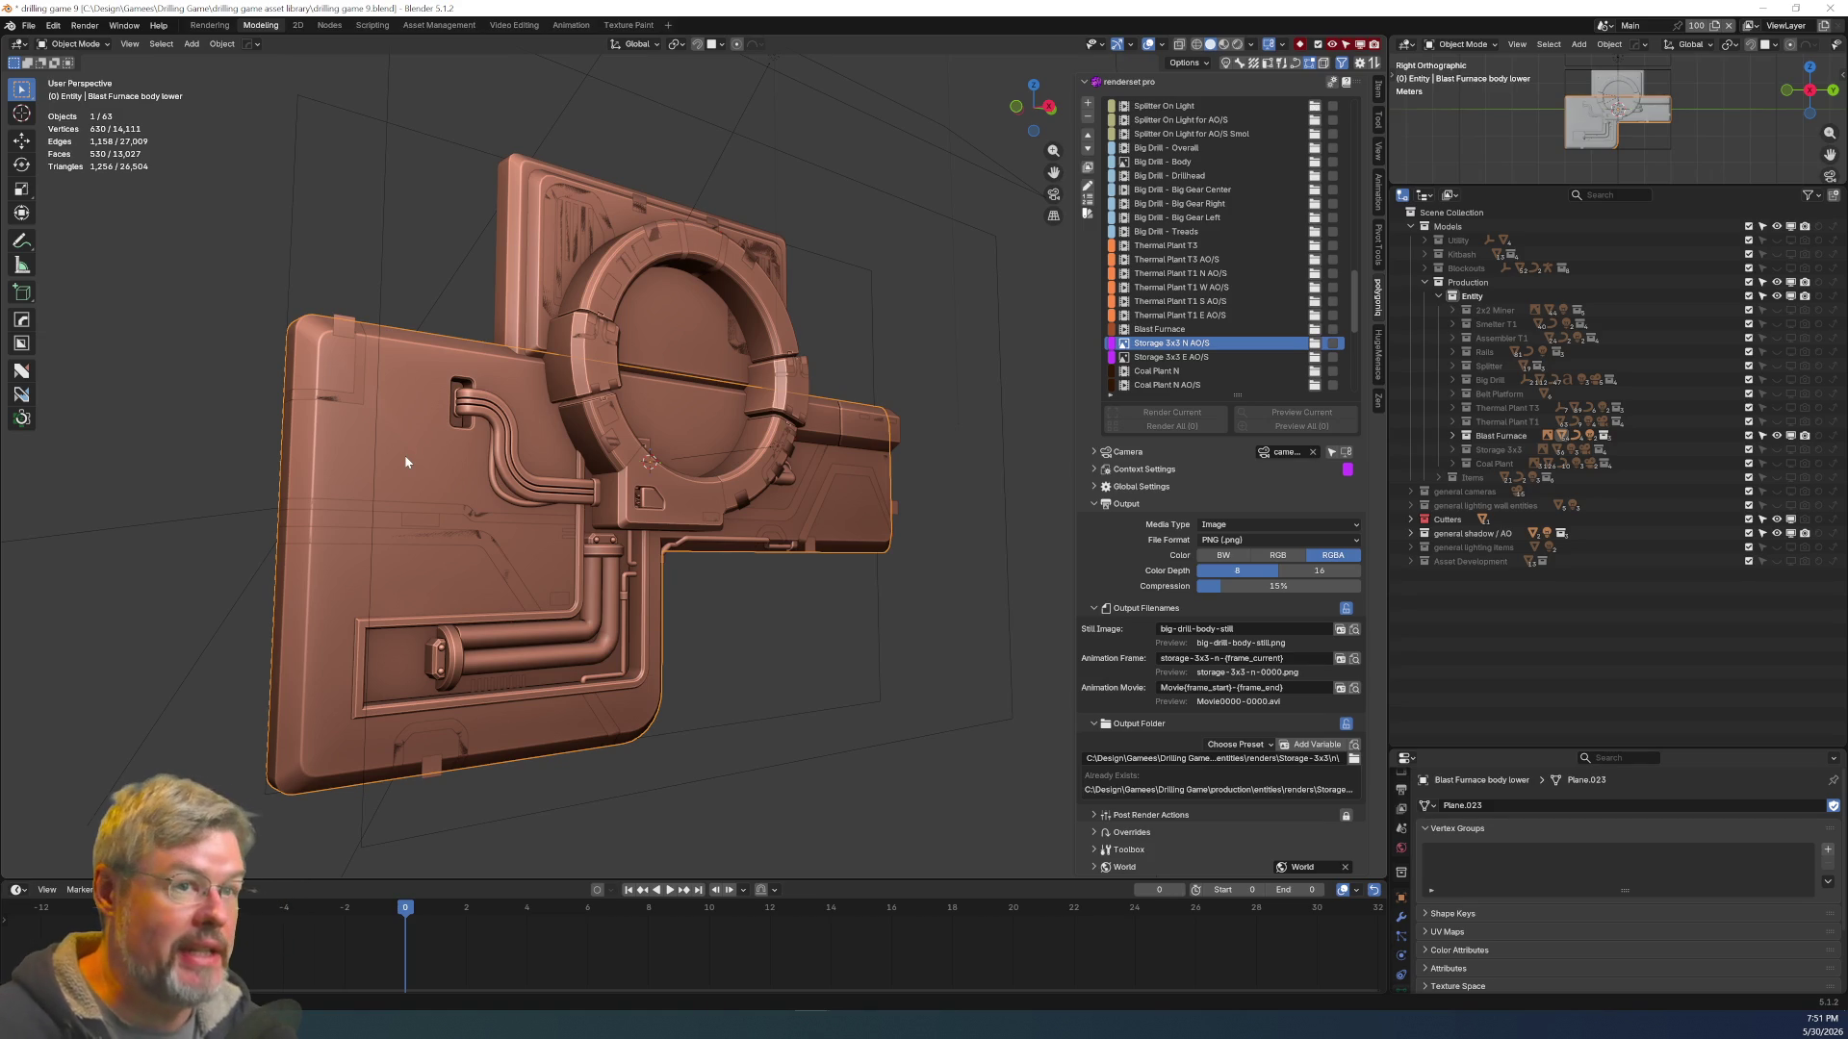
# Turn the Items divider's colour tag white by setting its saturation to 0
pyautogui.click(1111, 344)
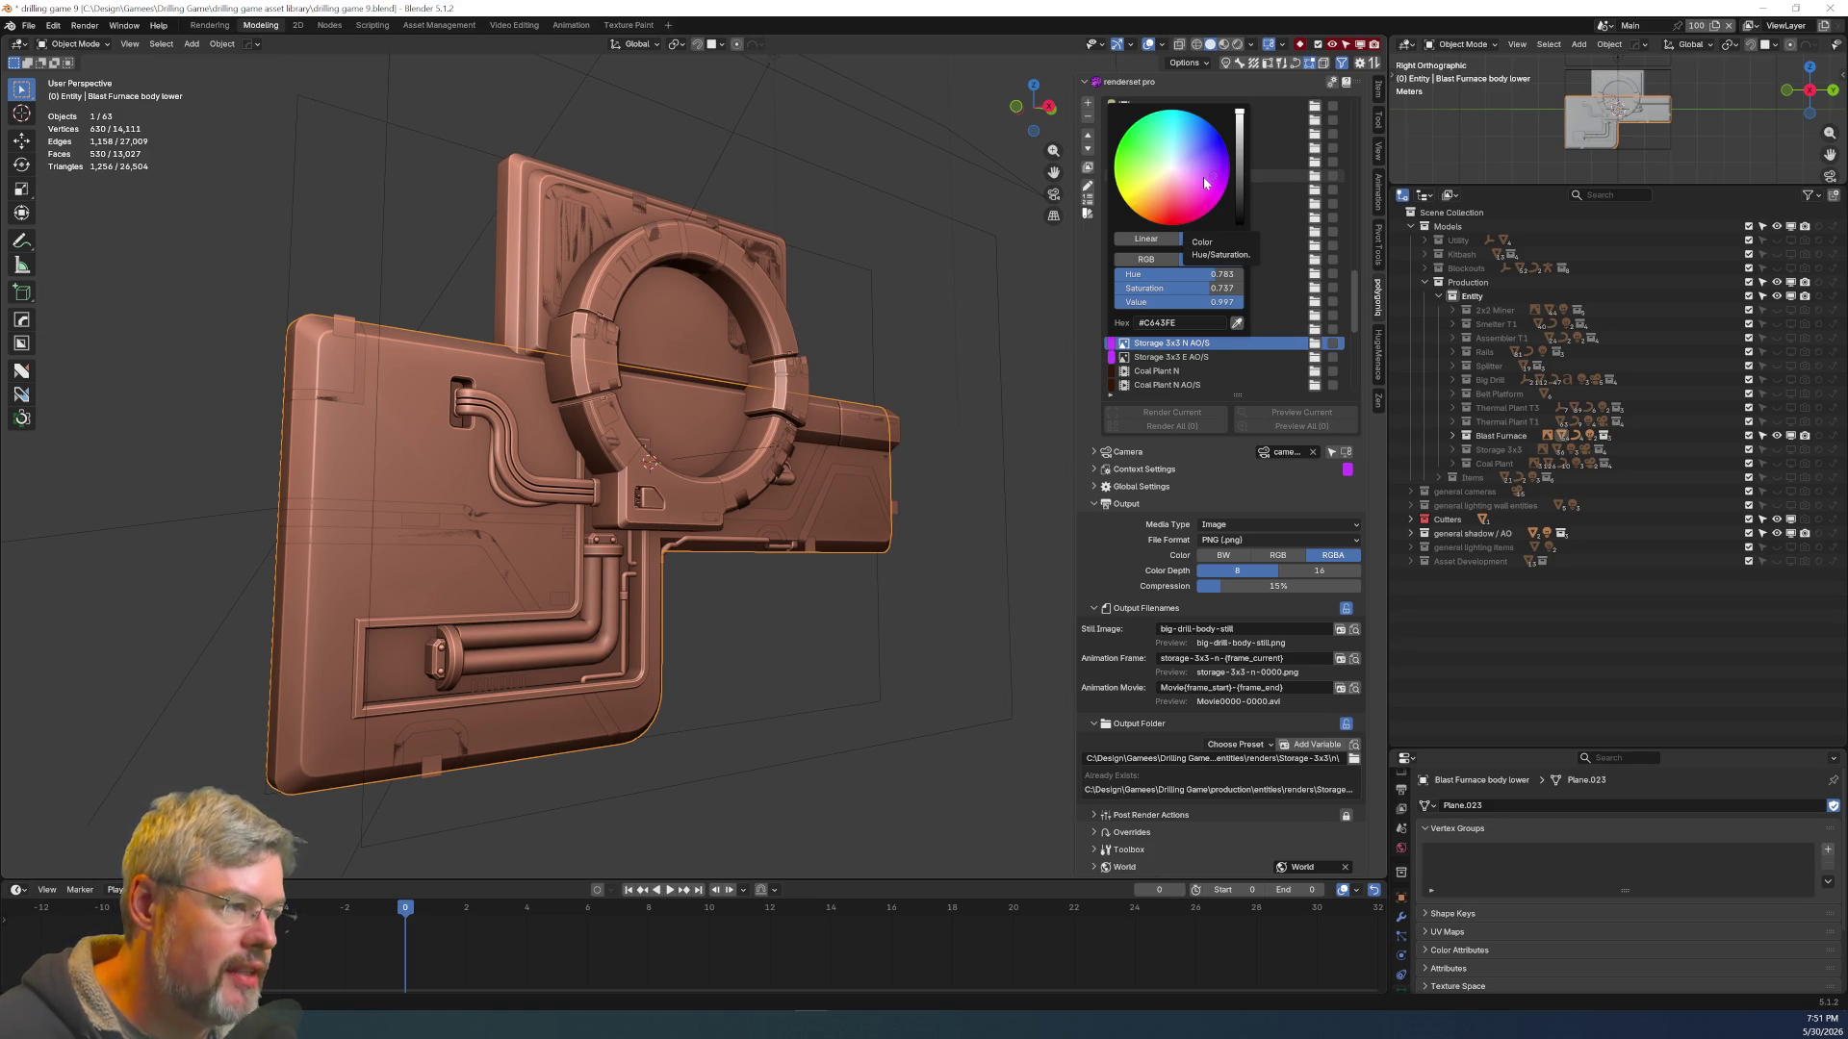
pyautogui.click(941, 498)
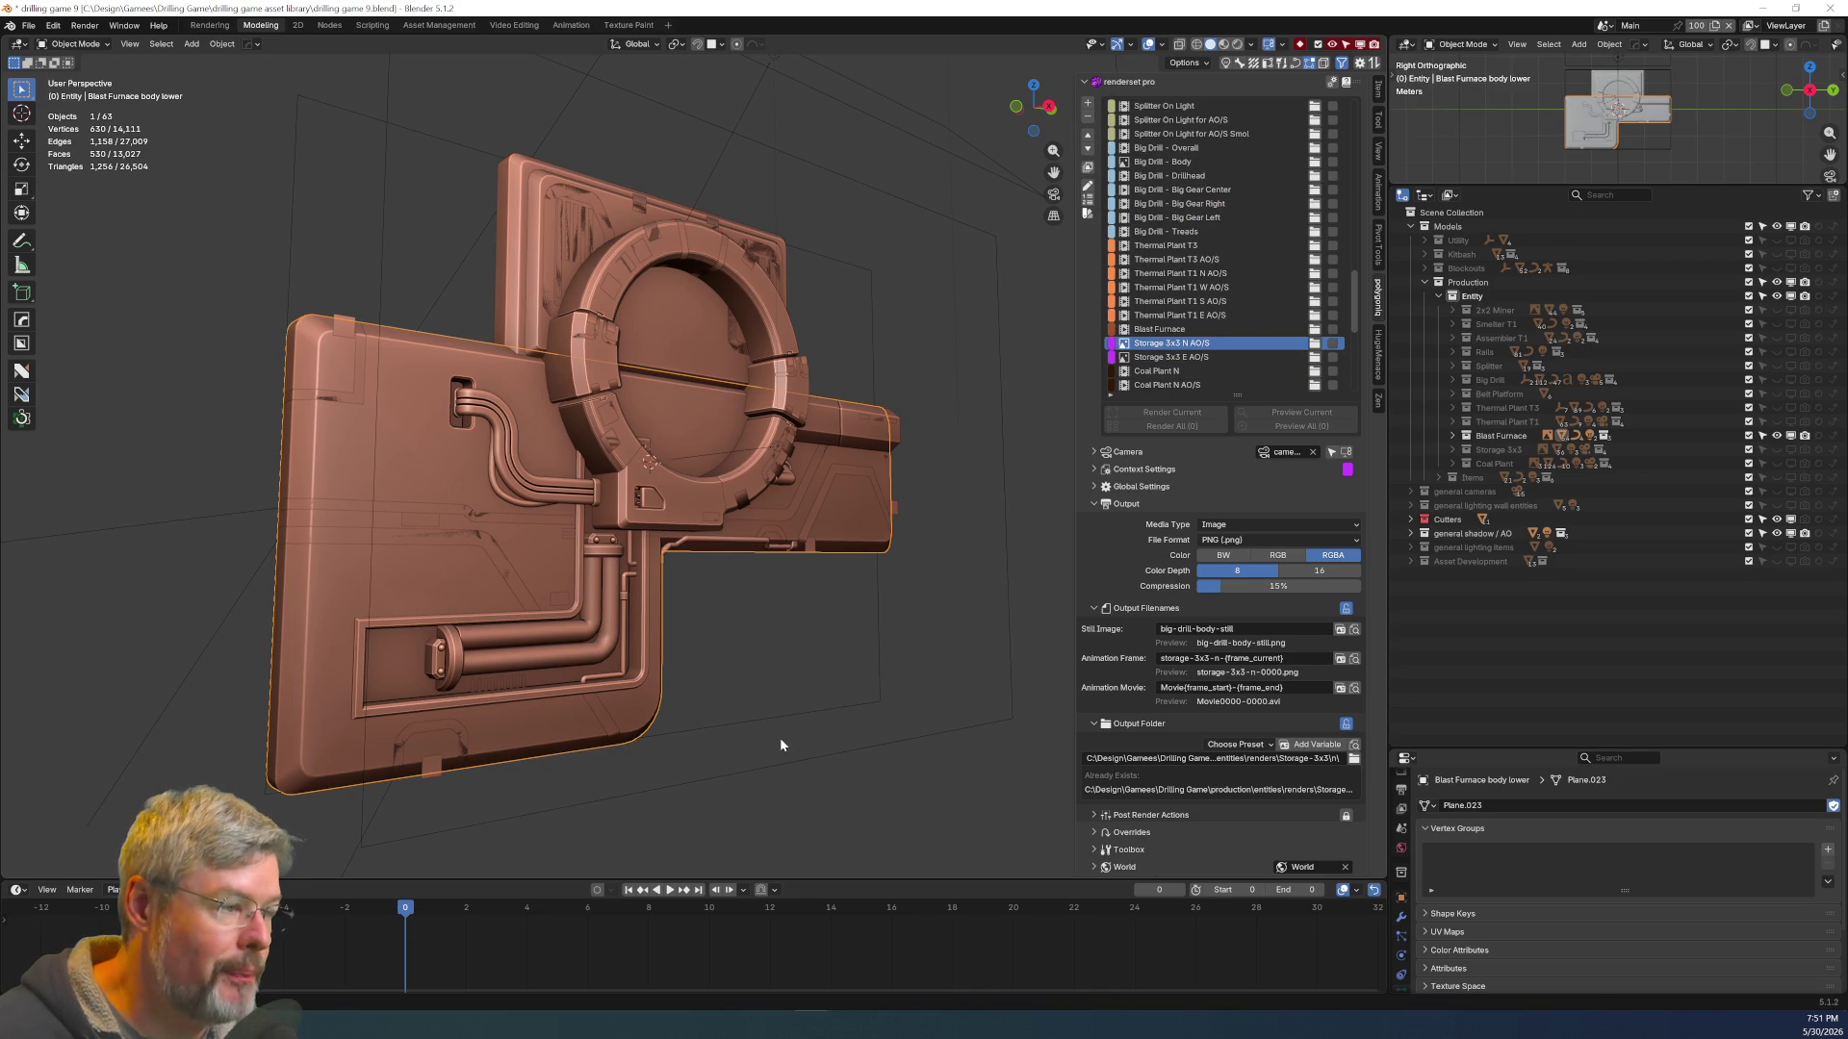
pyautogui.scroll(-10, 1222, 332)
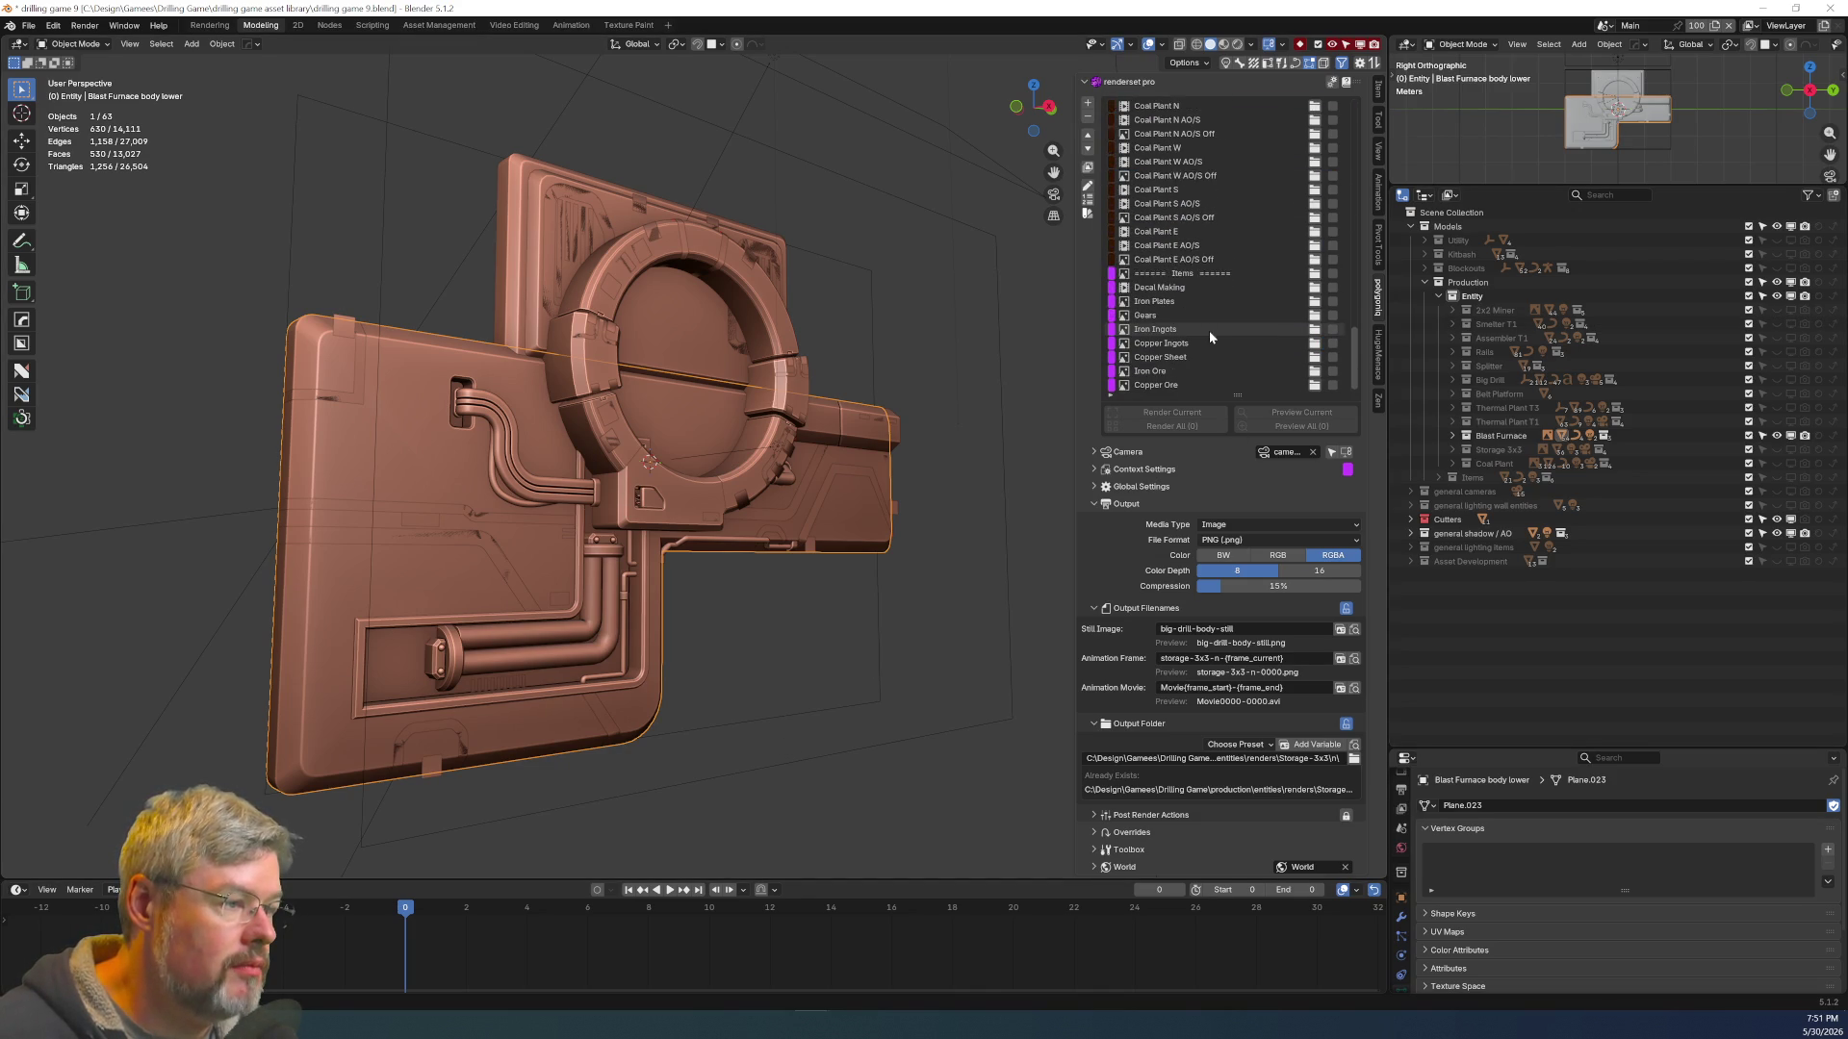
pyautogui.scroll(-1, 1242, 339)
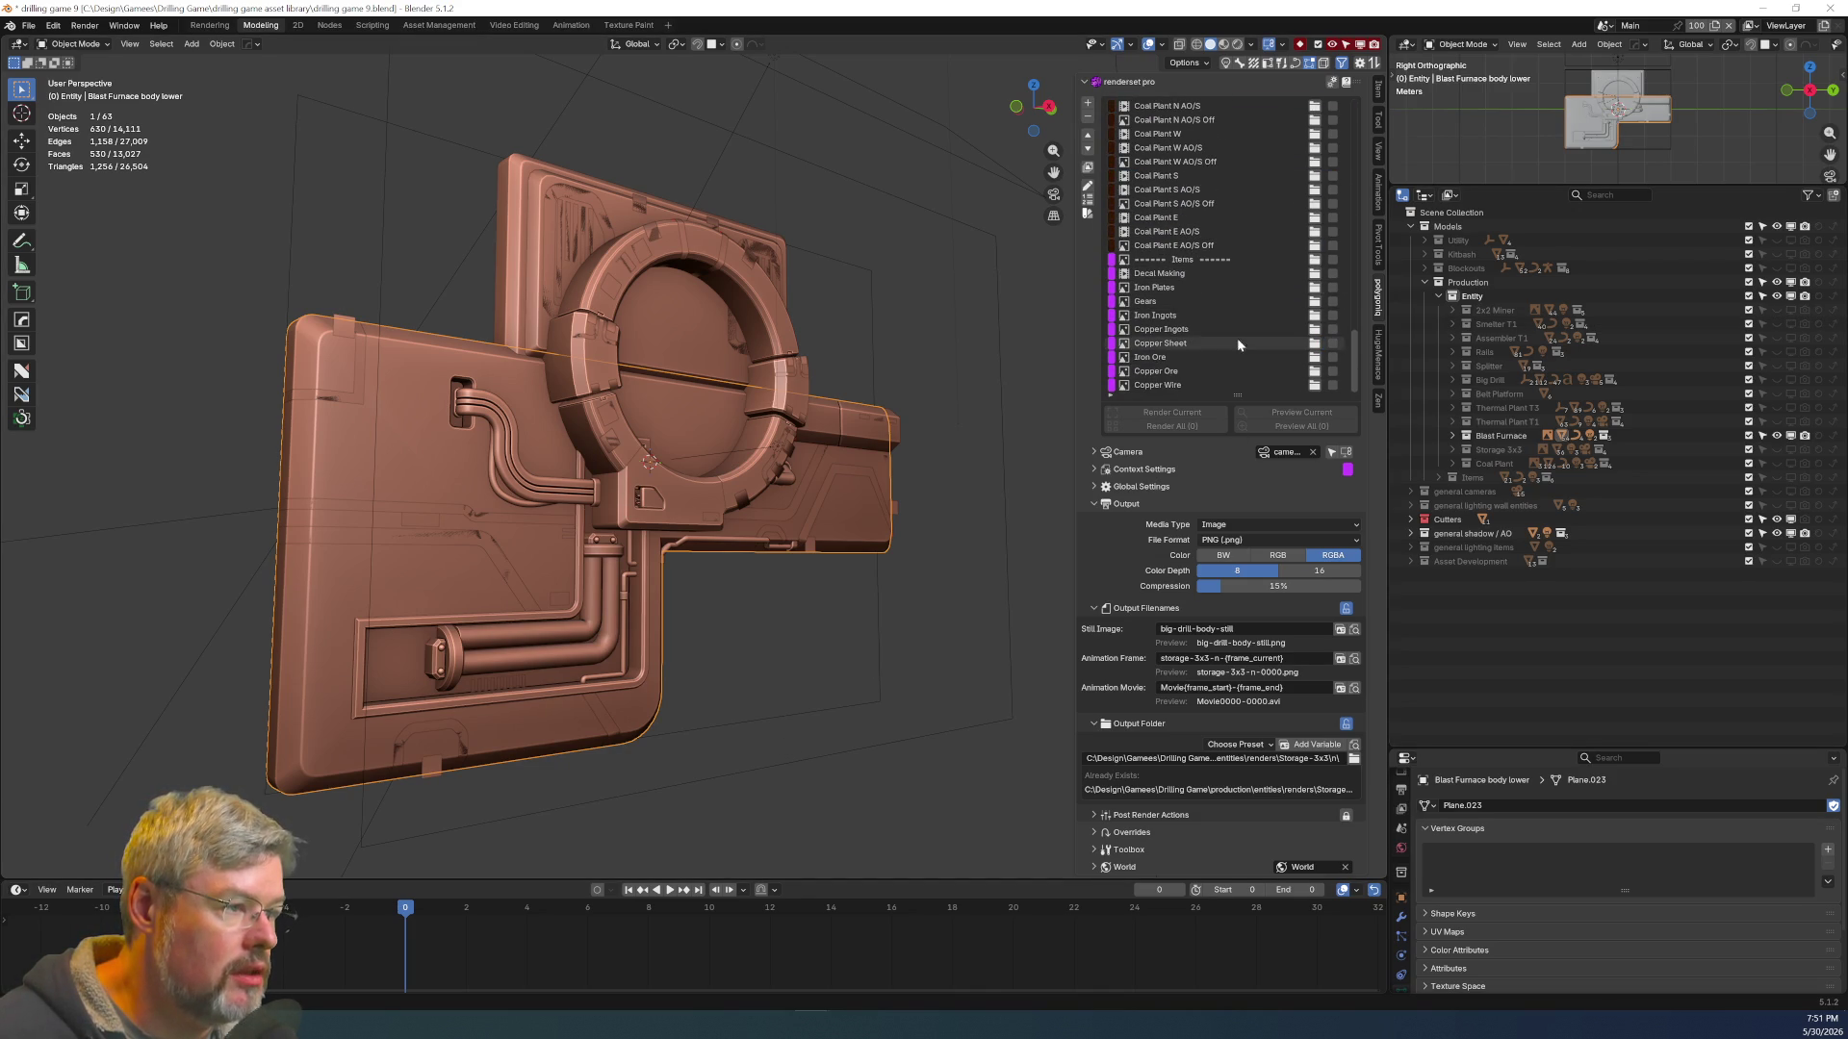
pyautogui.click(1111, 260)
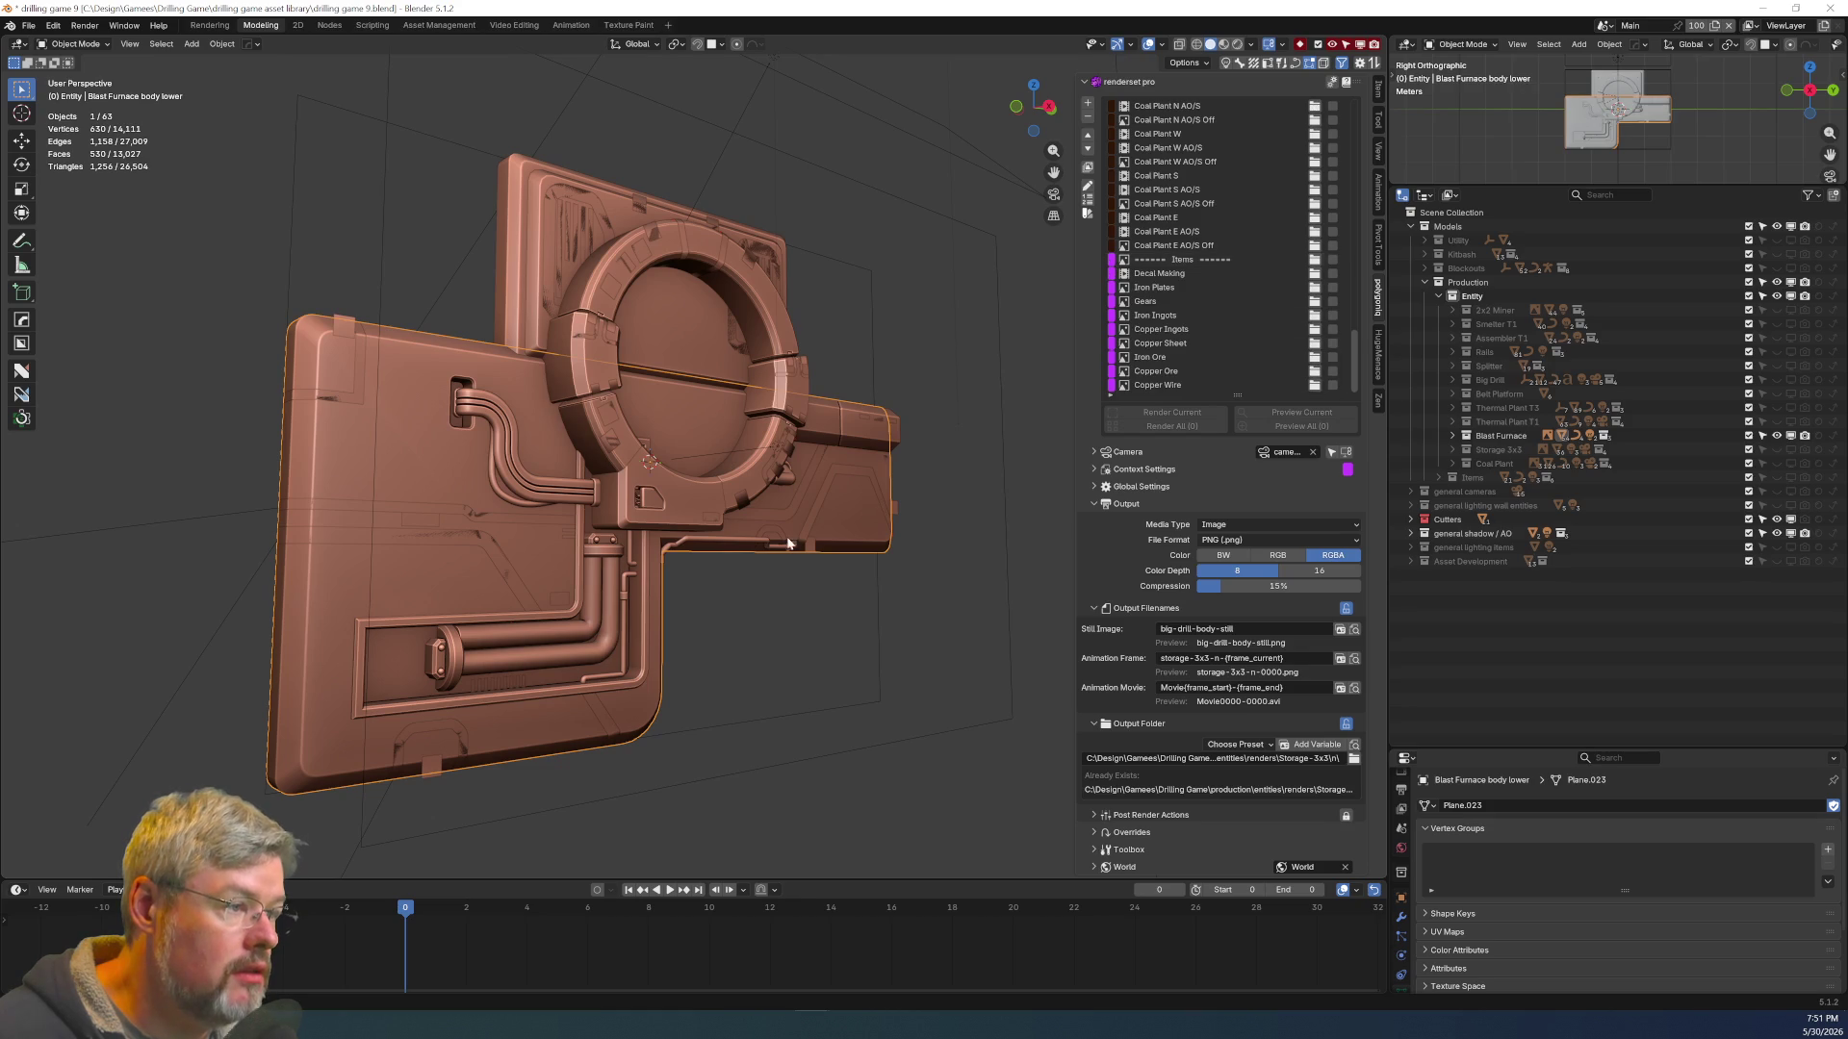
pyautogui.click(1112, 260)
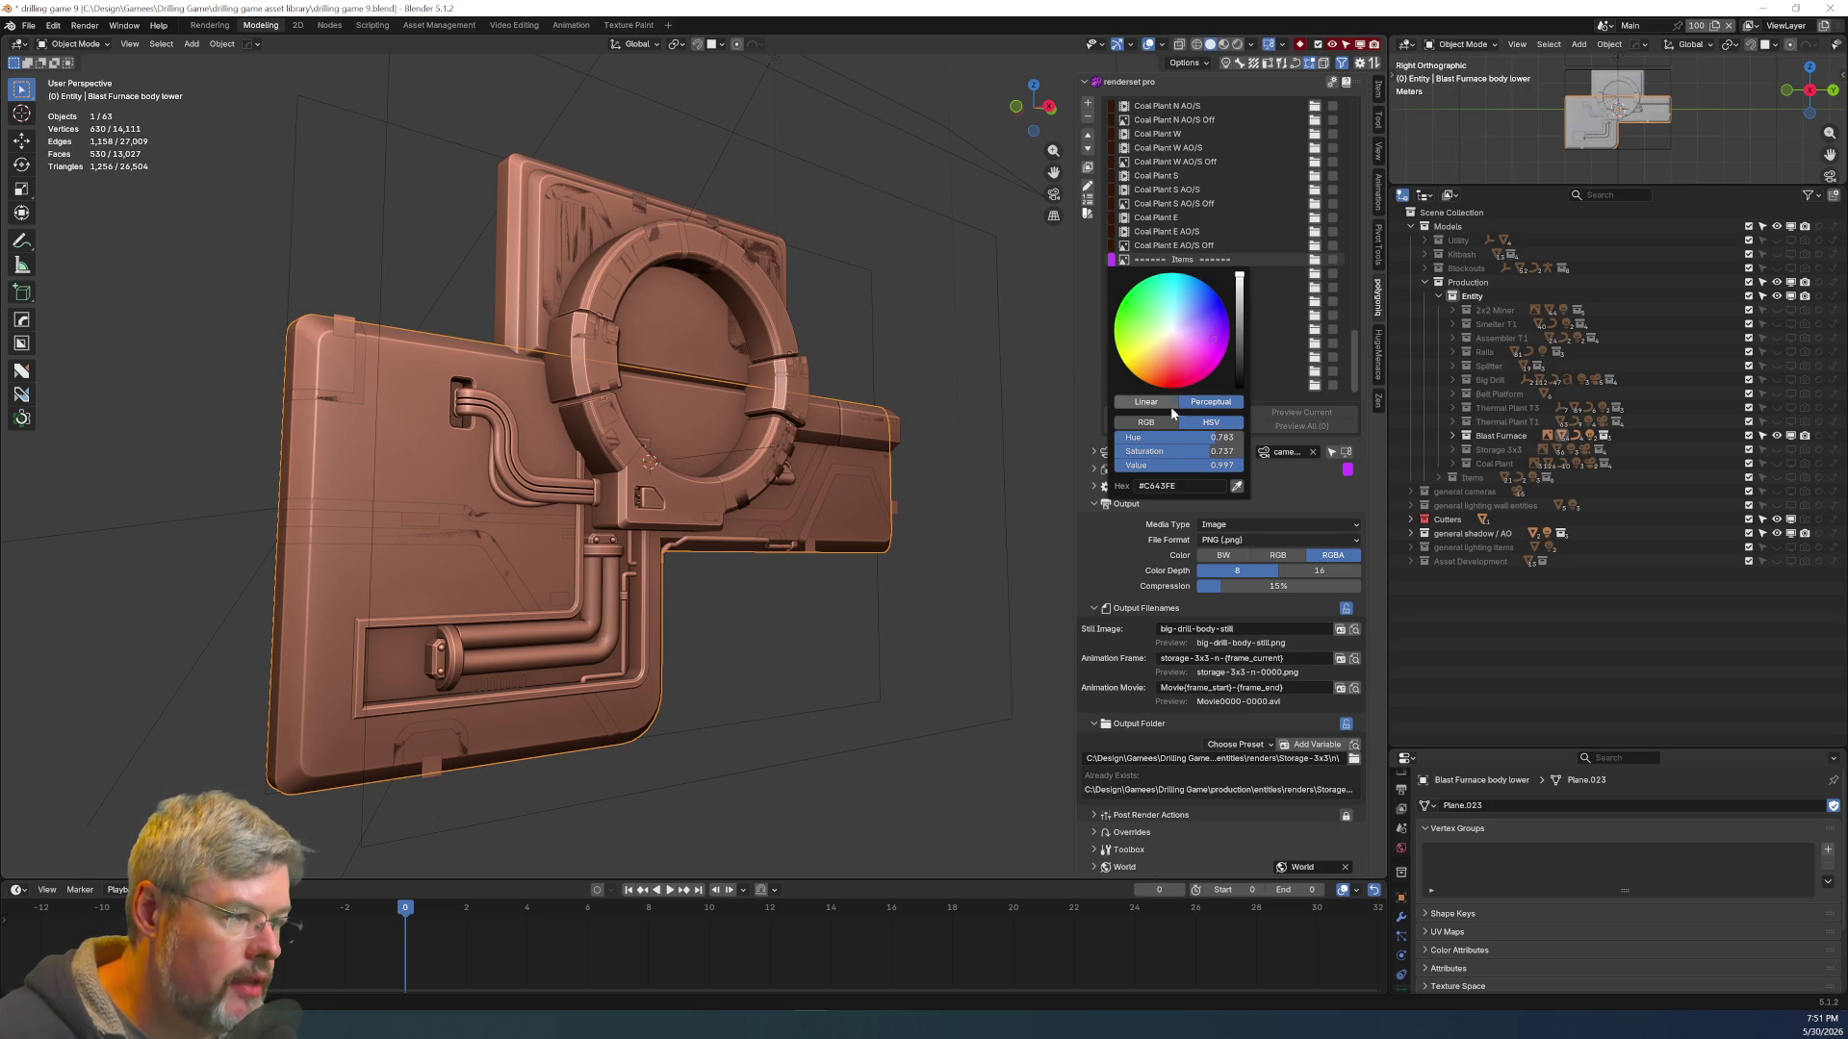
pyautogui.write('0')
pyautogui.press('Return')
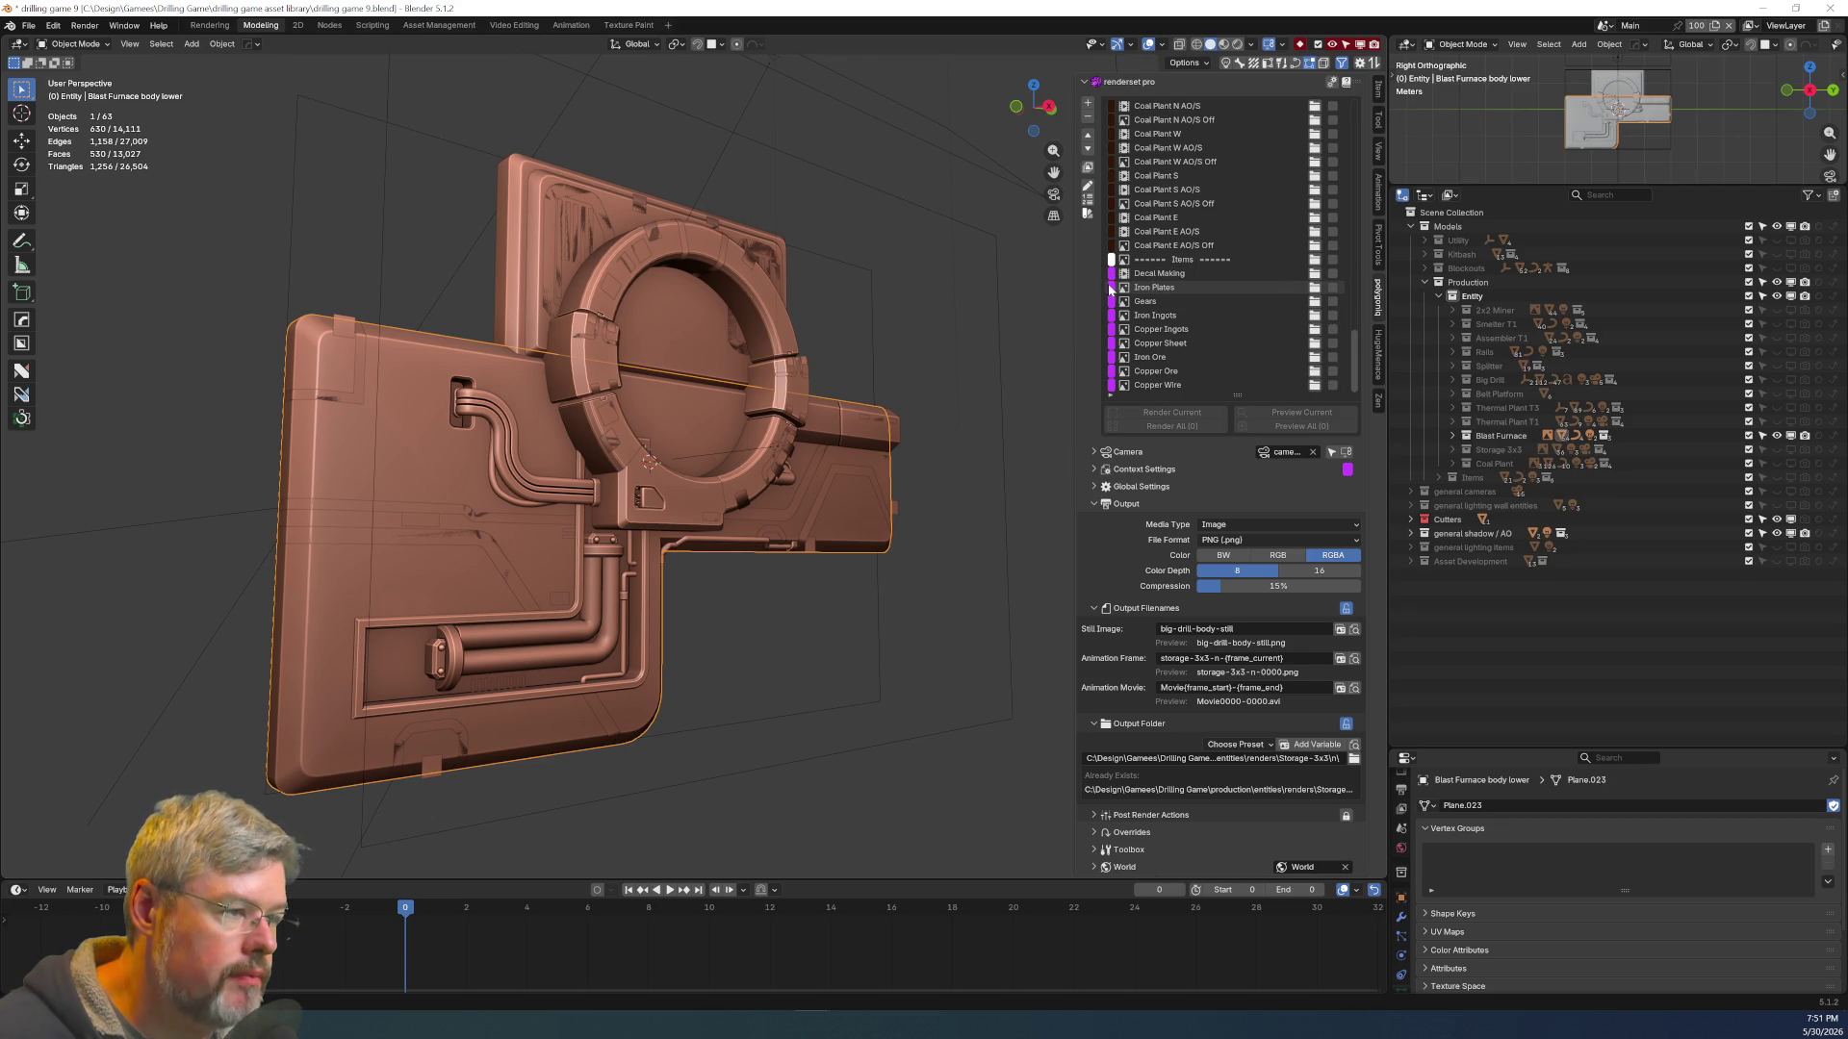
# Paste the white tag onto the Iron Plates through Copper Wire entries, then select Decal Making
pyautogui.hotkey('ctrl', 'v')
pyautogui.hotkey('ctrl', 'v')
pyautogui.hotkey('ctrl', 'v')
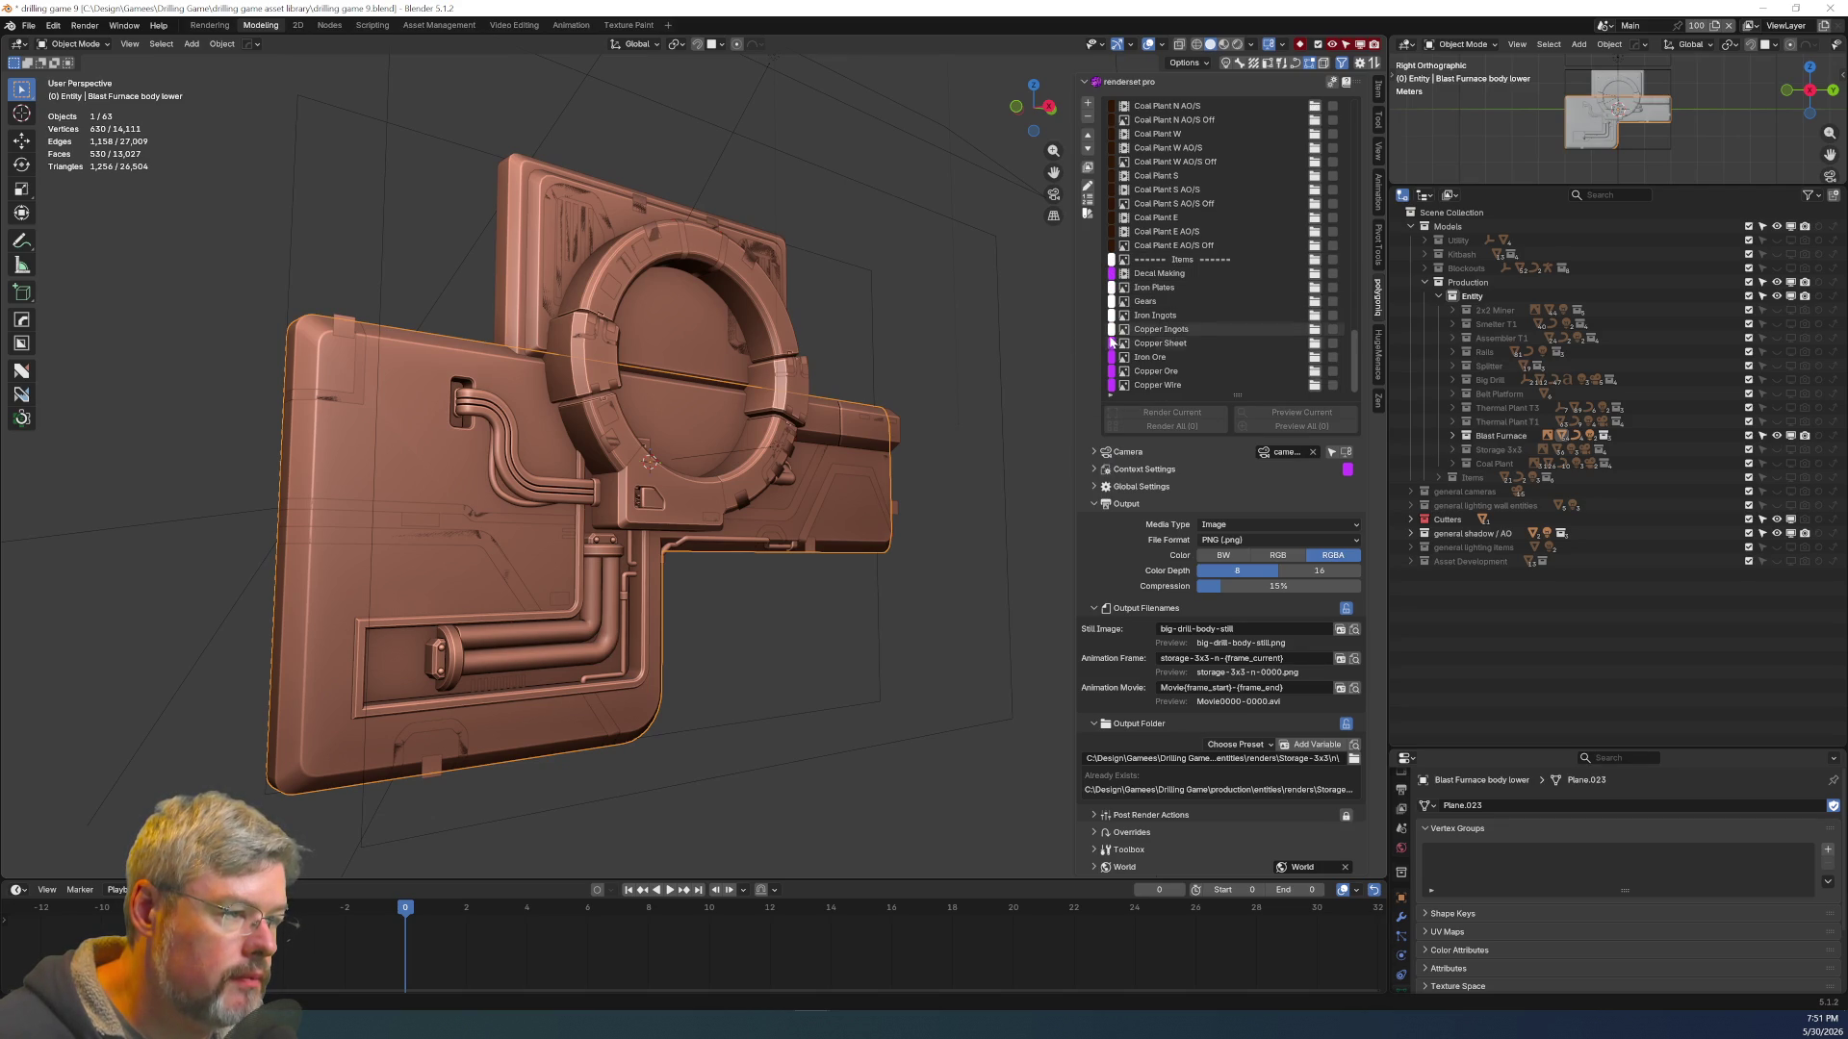
pyautogui.hotkey('ctrl', 'v')
pyautogui.hotkey('ctrl', 'v')
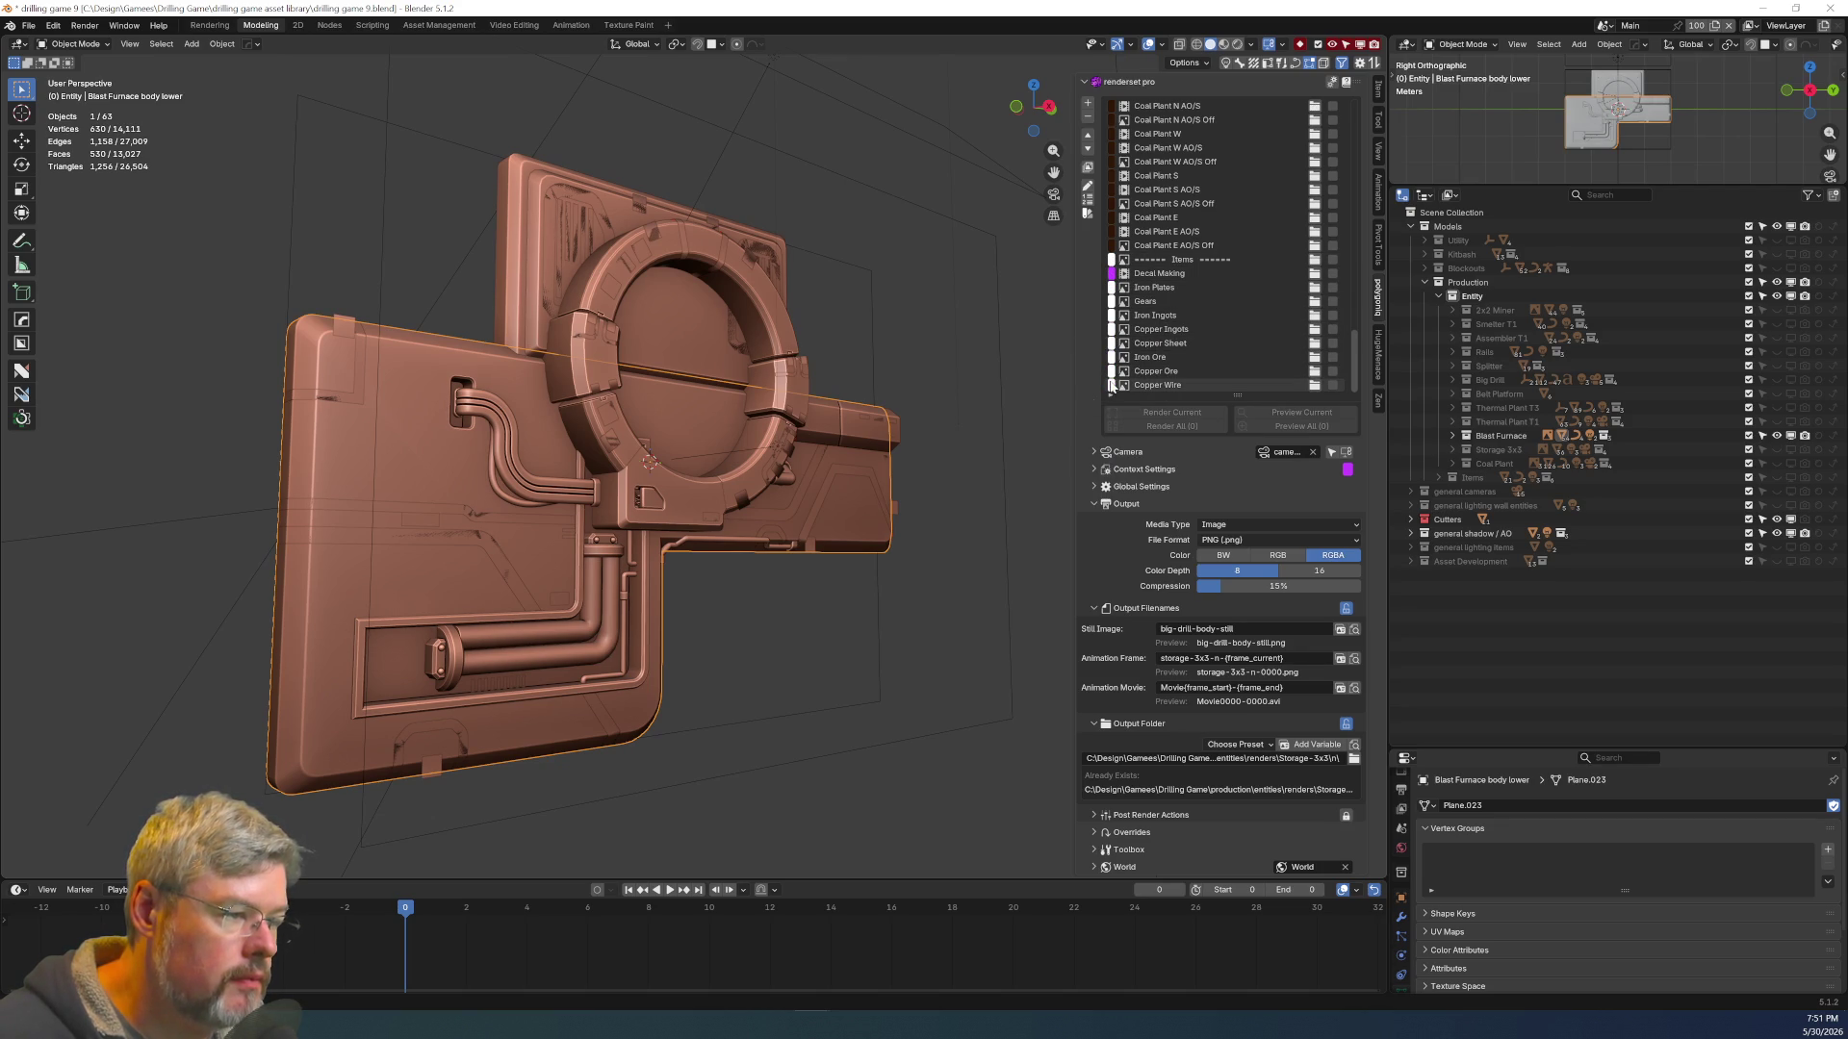
pyautogui.click(1207, 273)
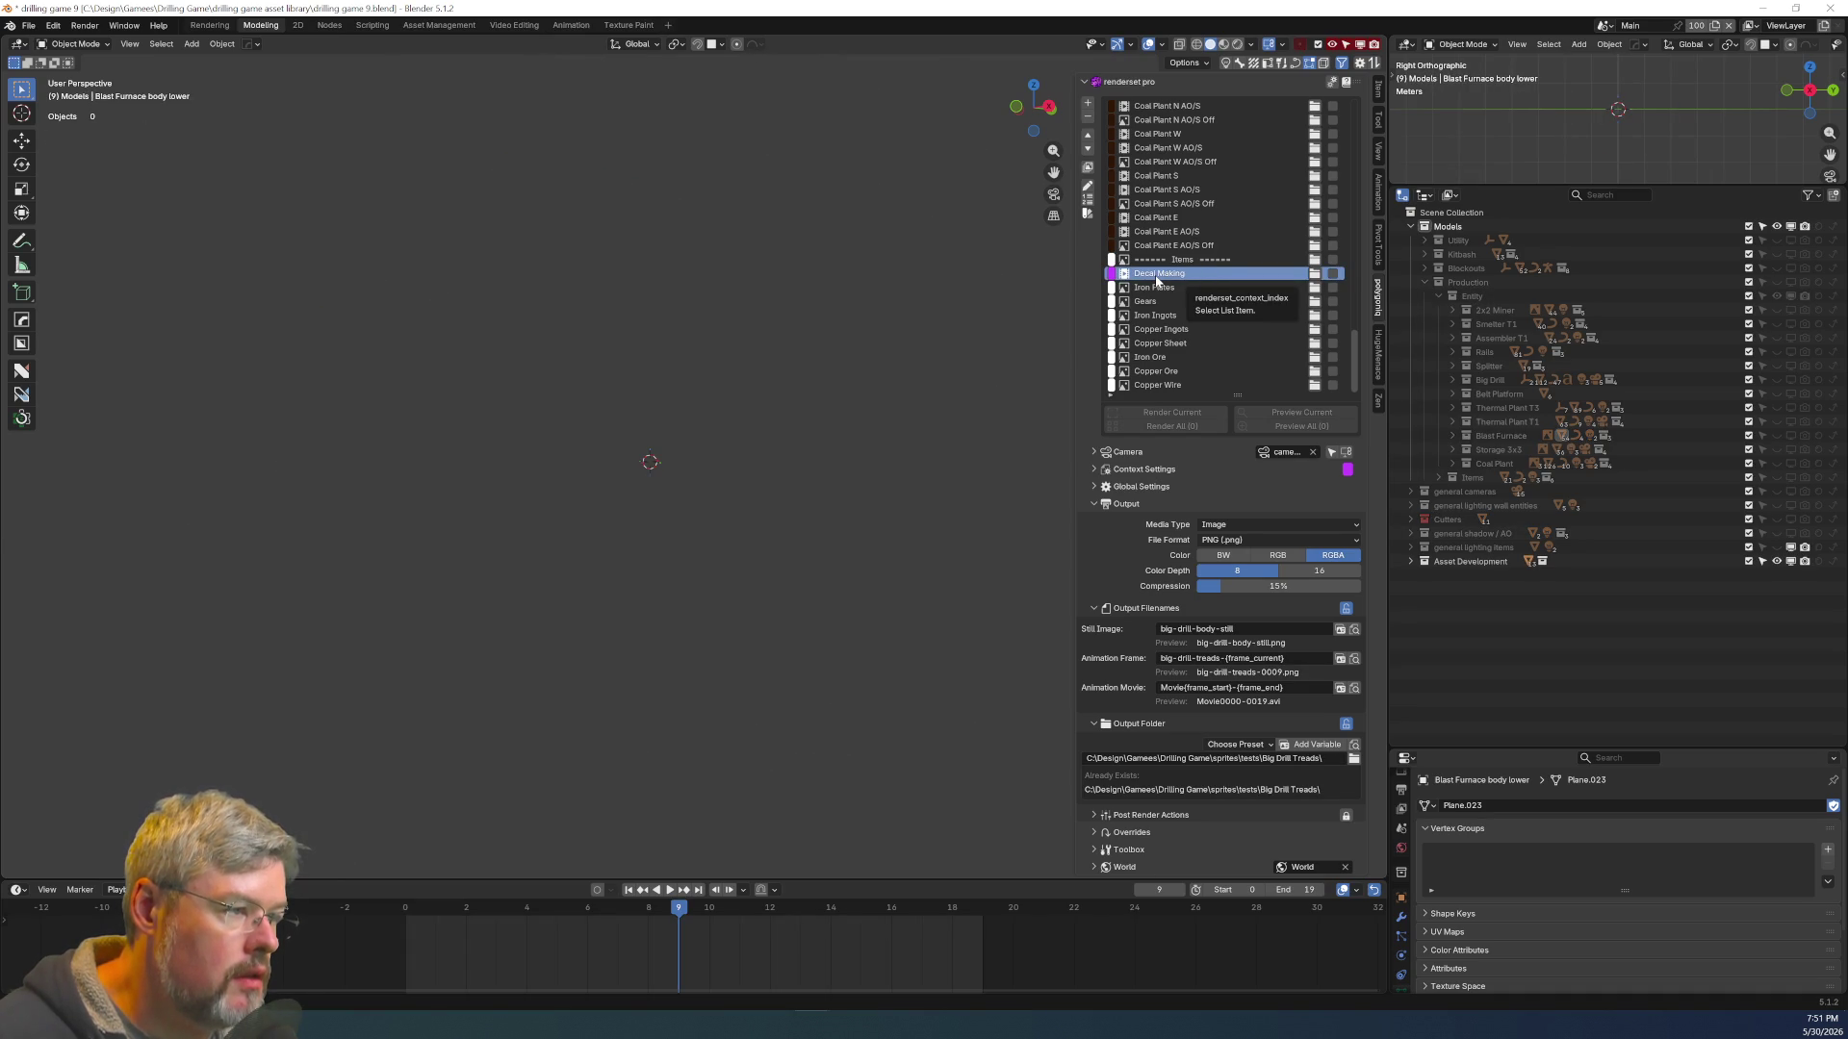
# Add a new render-set entry and rename it to the '------ Development ------' divider
pyautogui.click(1088, 104)
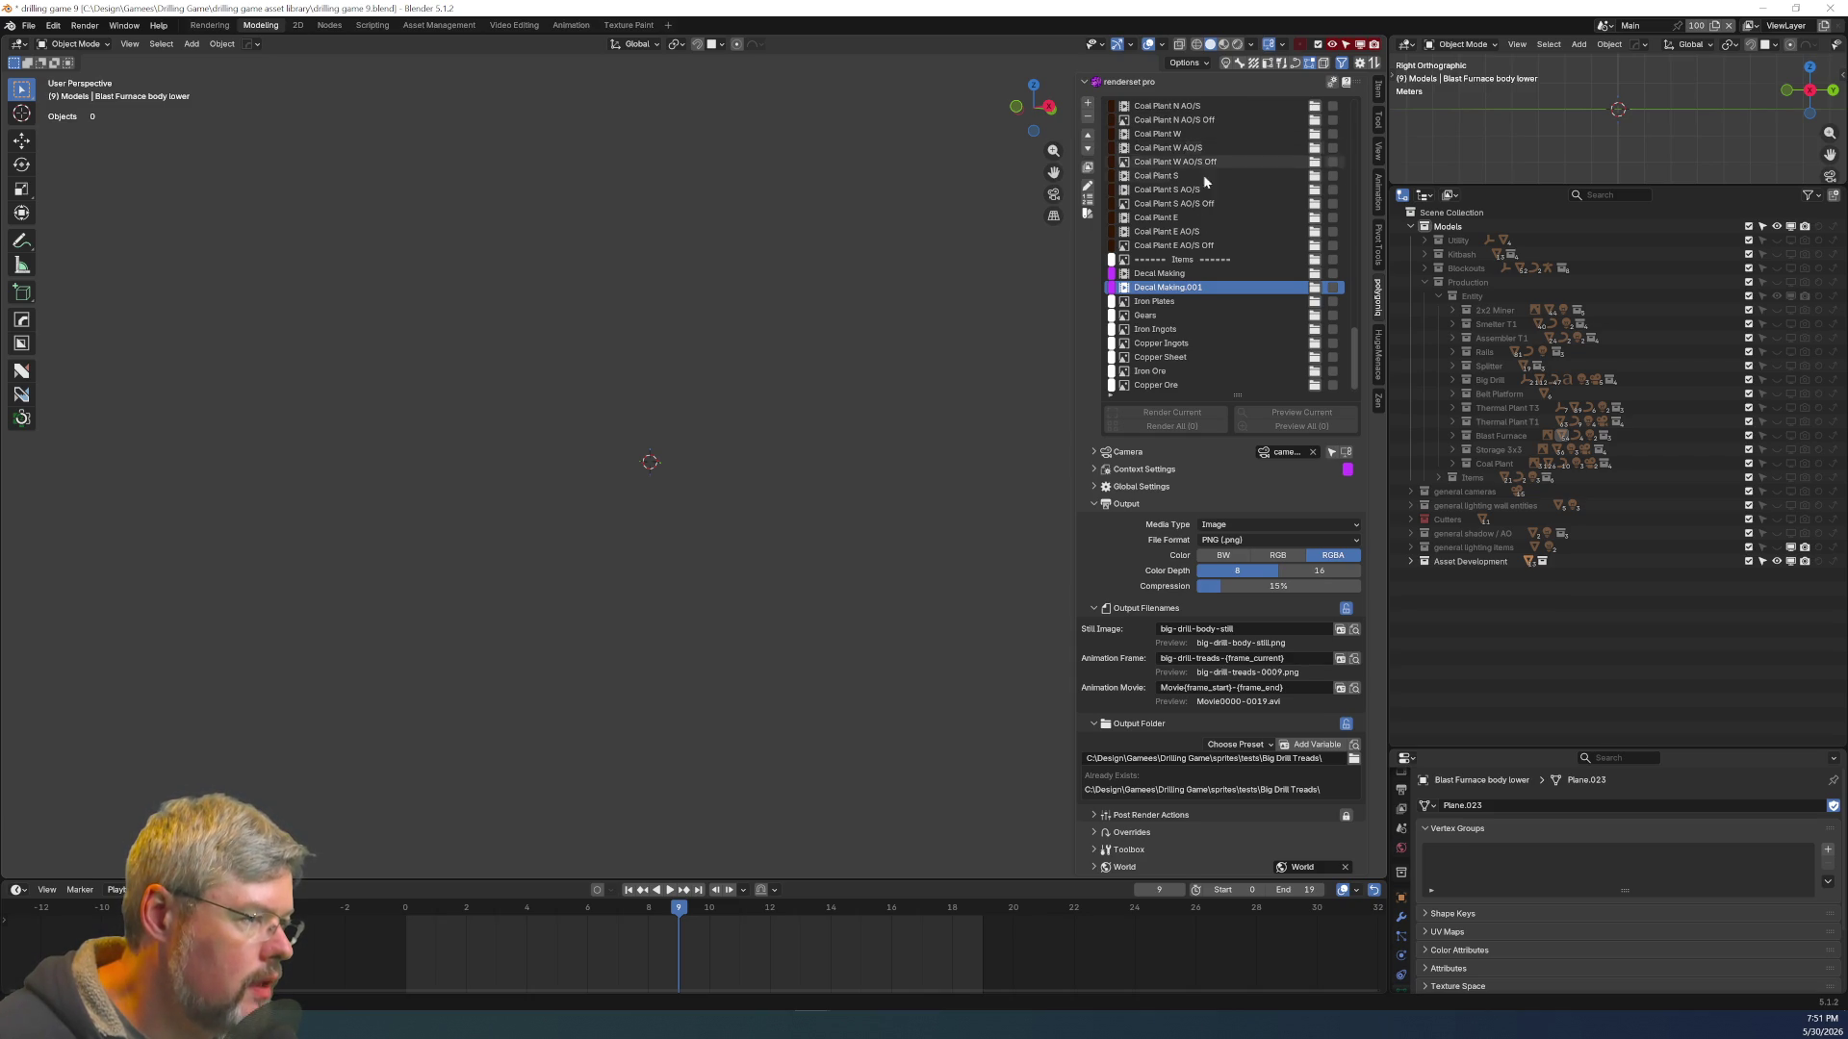
pyautogui.click(1193, 274)
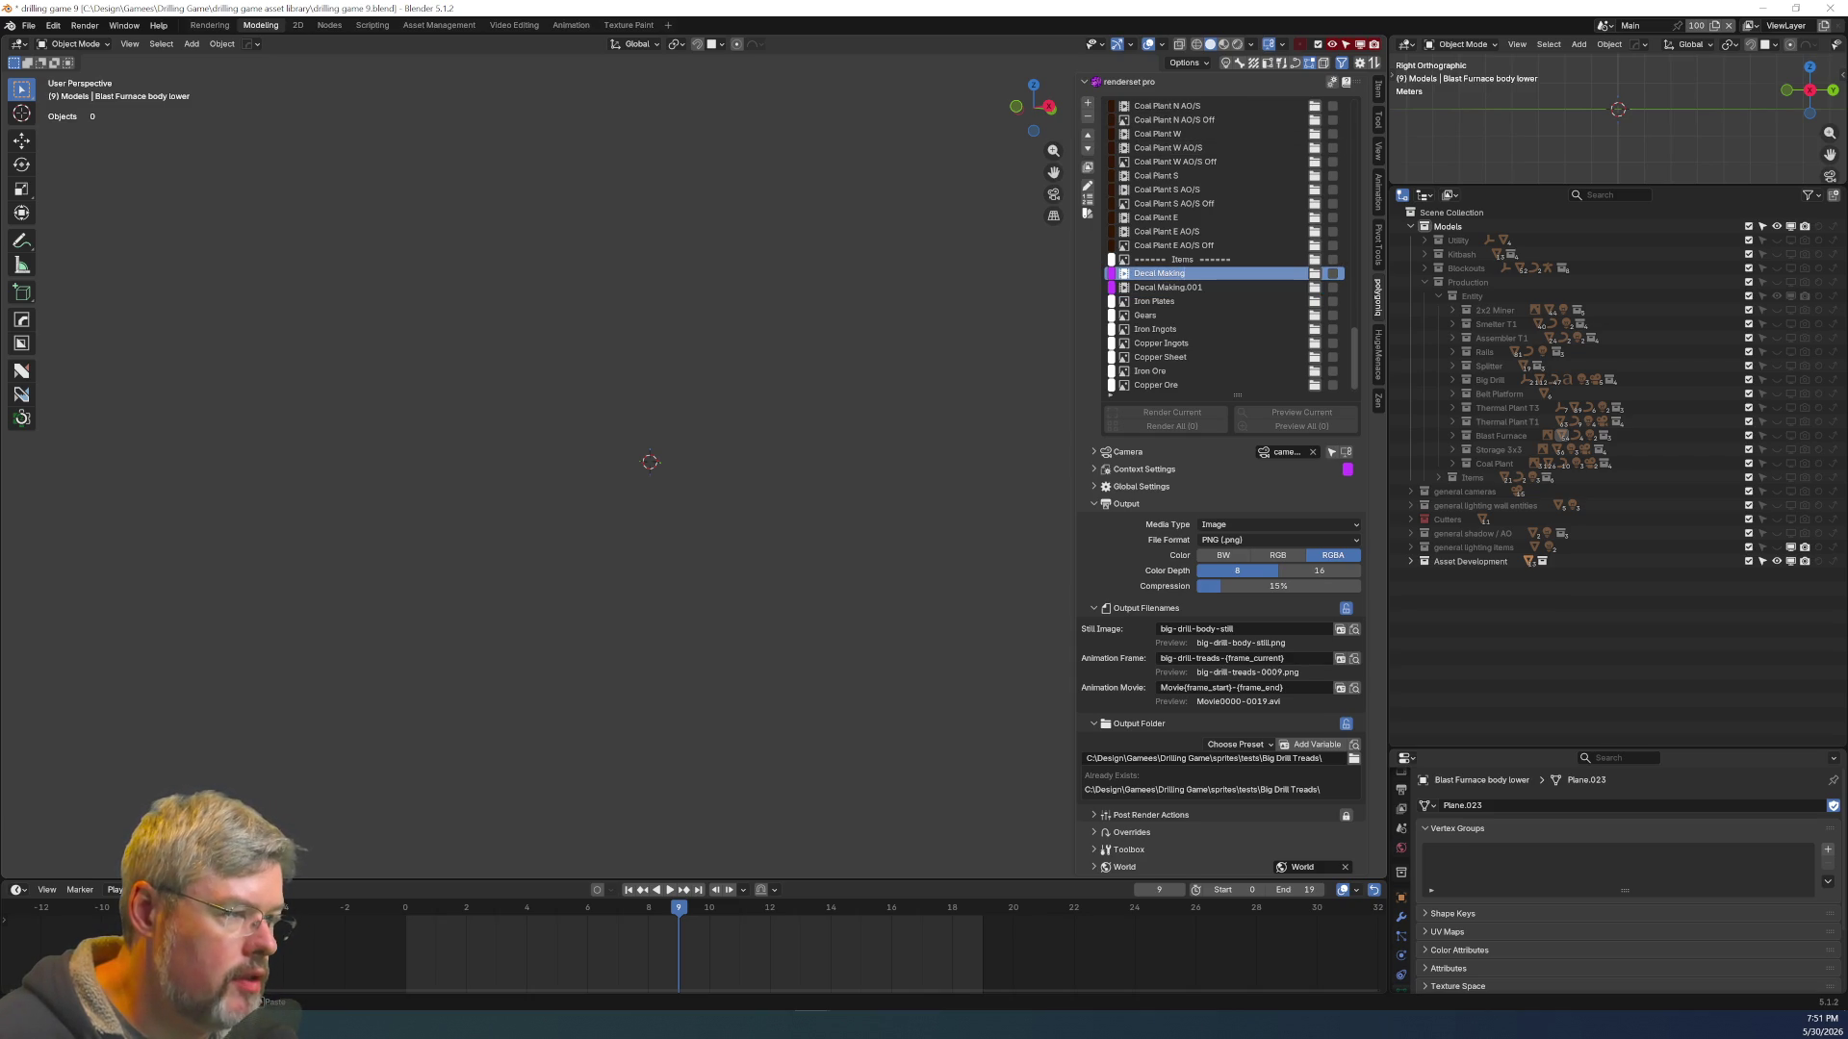
pyautogui.doubleClick(1210, 287)
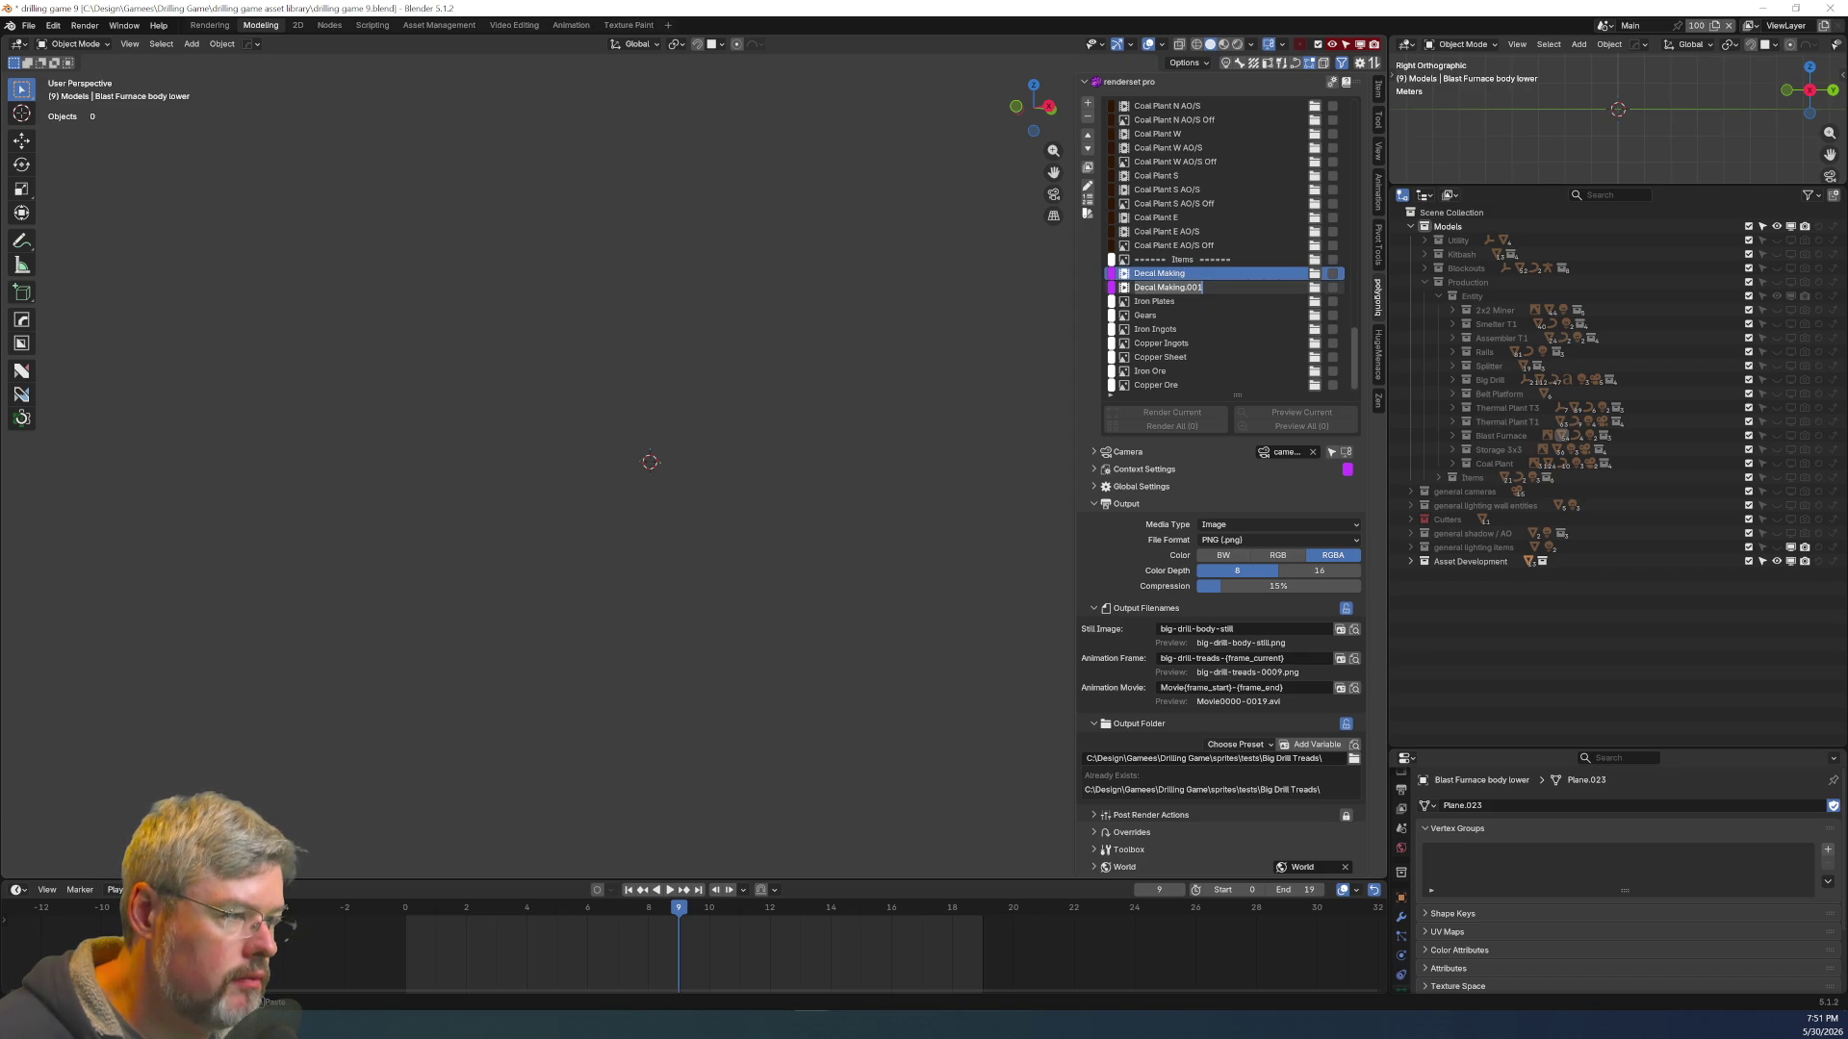
pyautogui.press('End')
pyautogui.press('BackSpace')
pyautogui.press('BackSpace')
pyautogui.press('BackSpace')
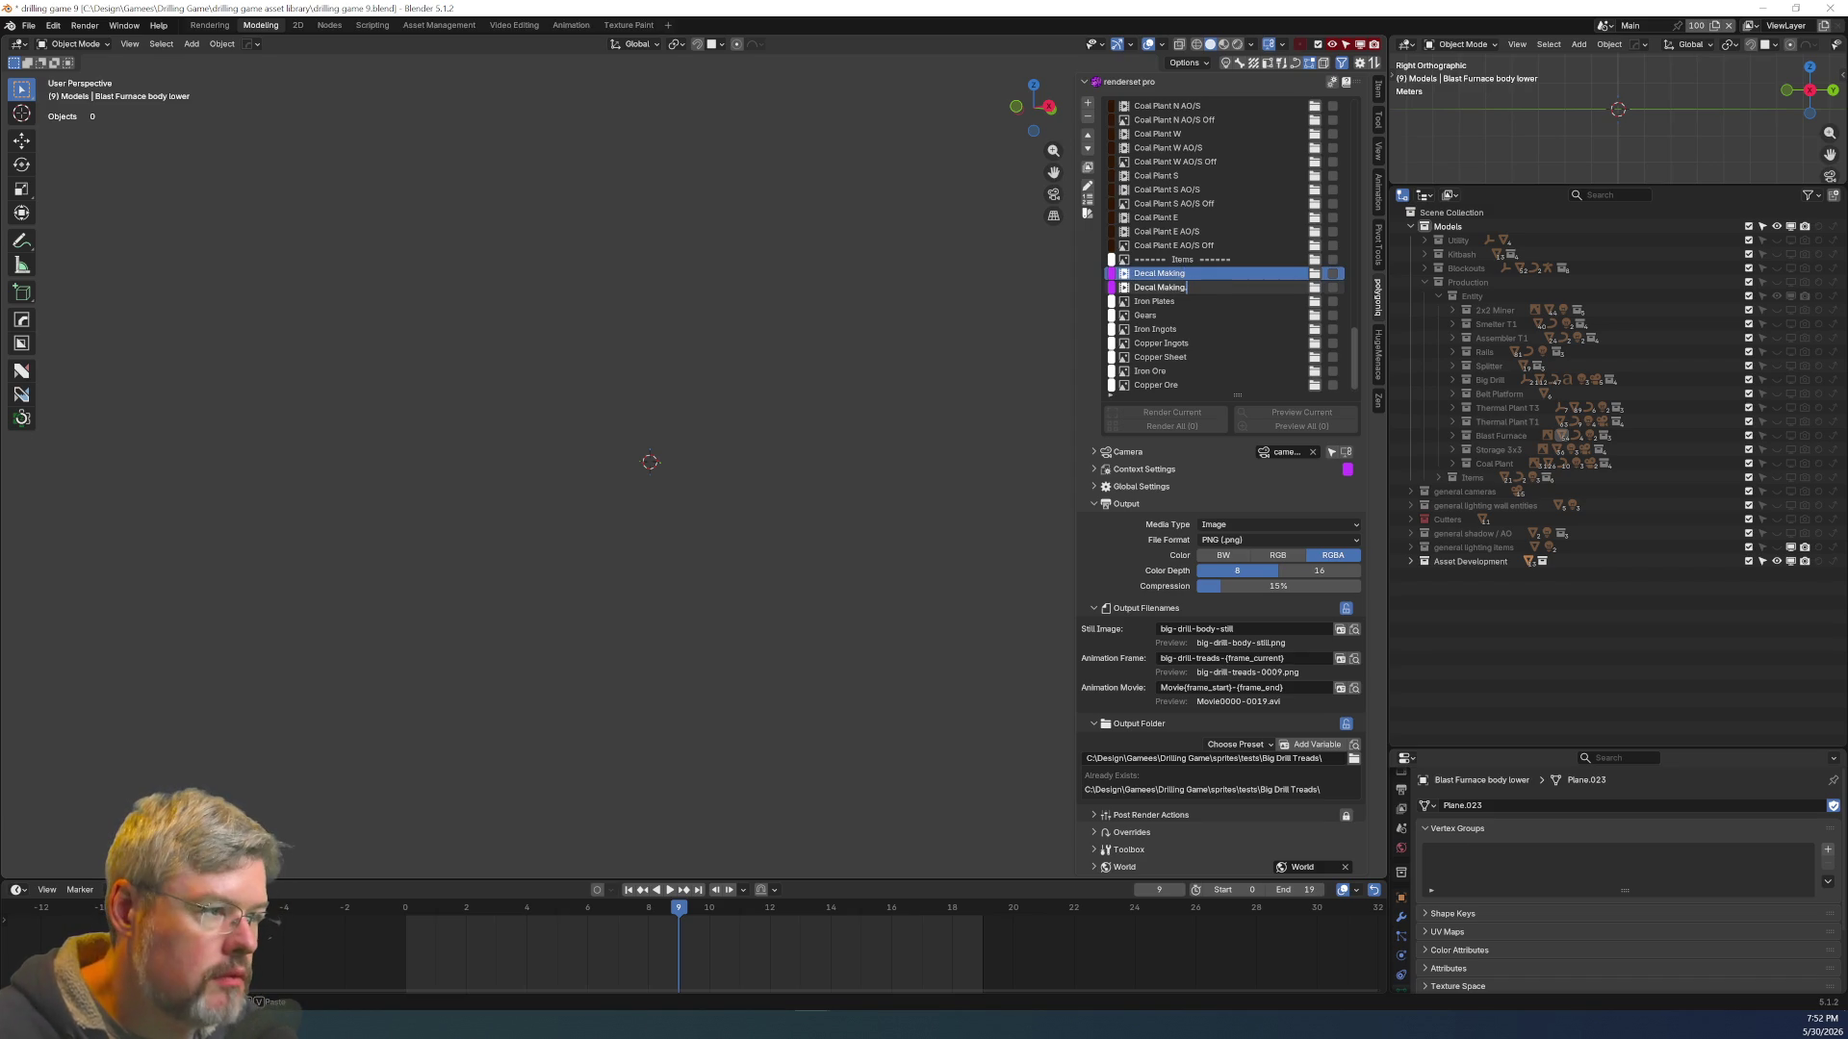
pyautogui.write('------')
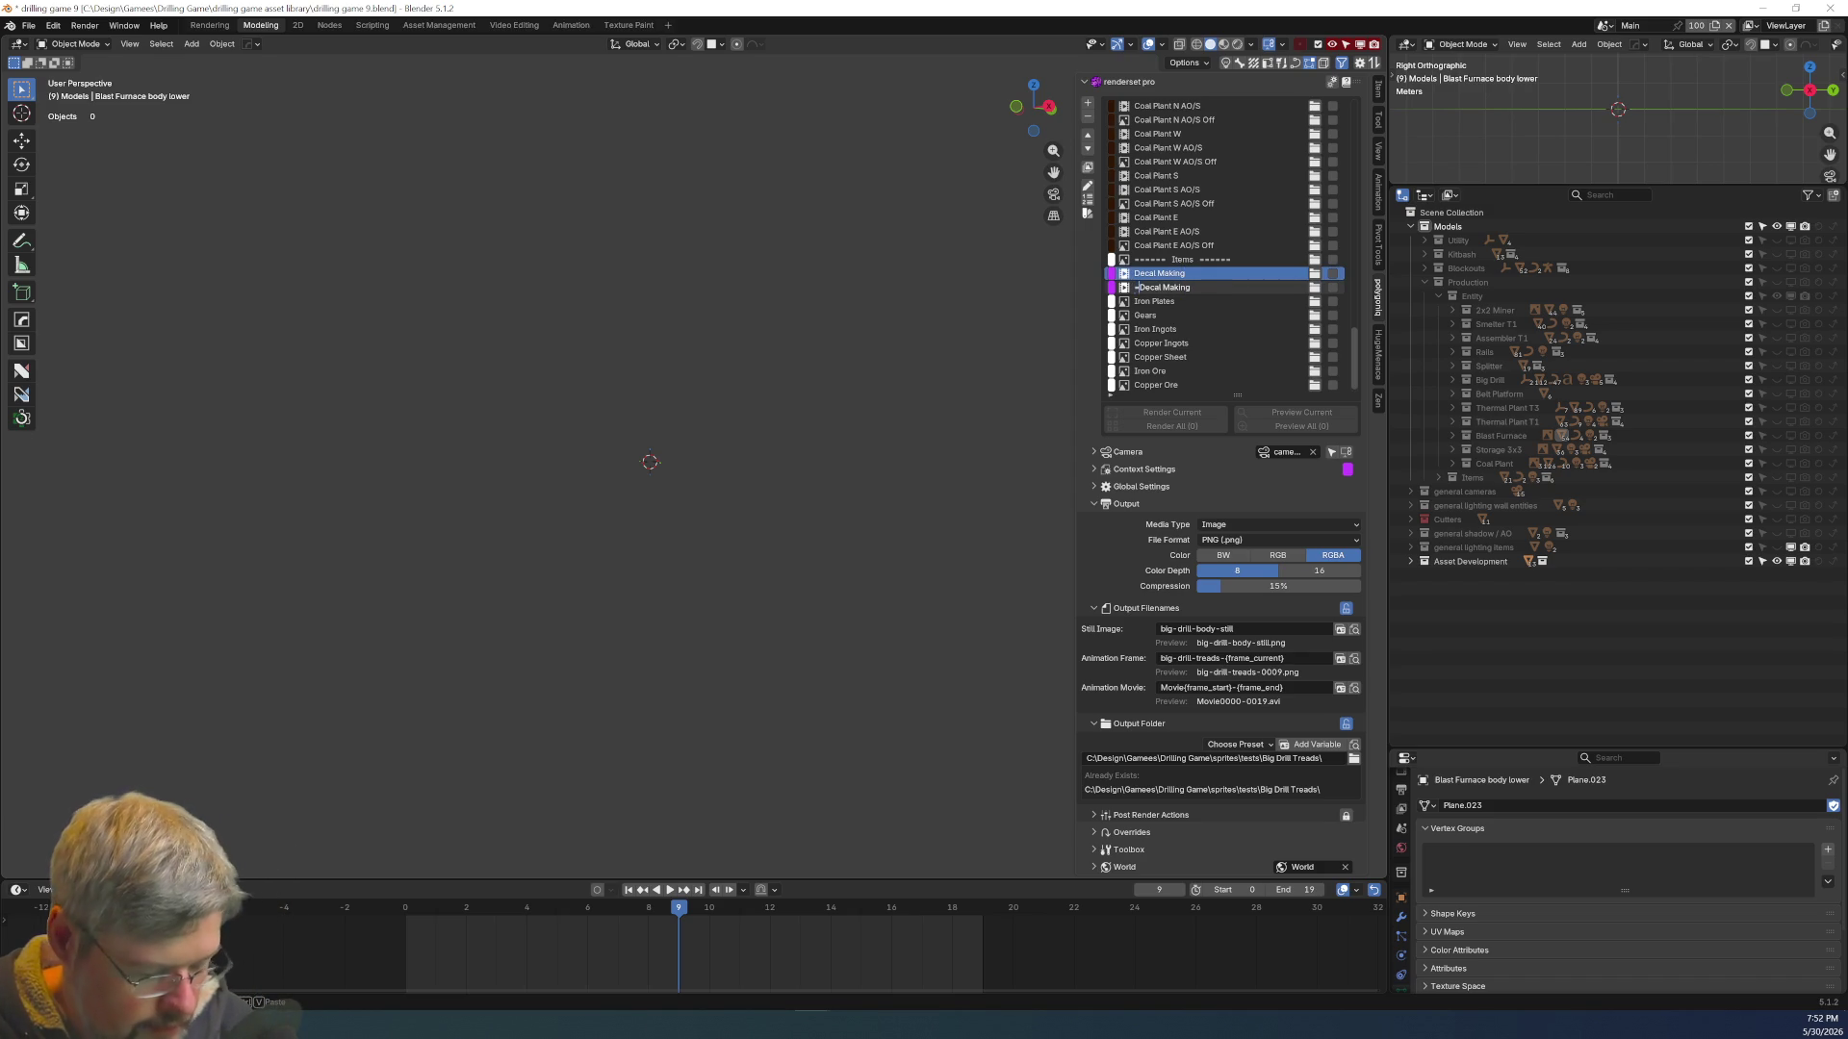
pyautogui.hotkey('ctrl', 'Delete')
pyautogui.hotkey('ctrl', 'Delete')
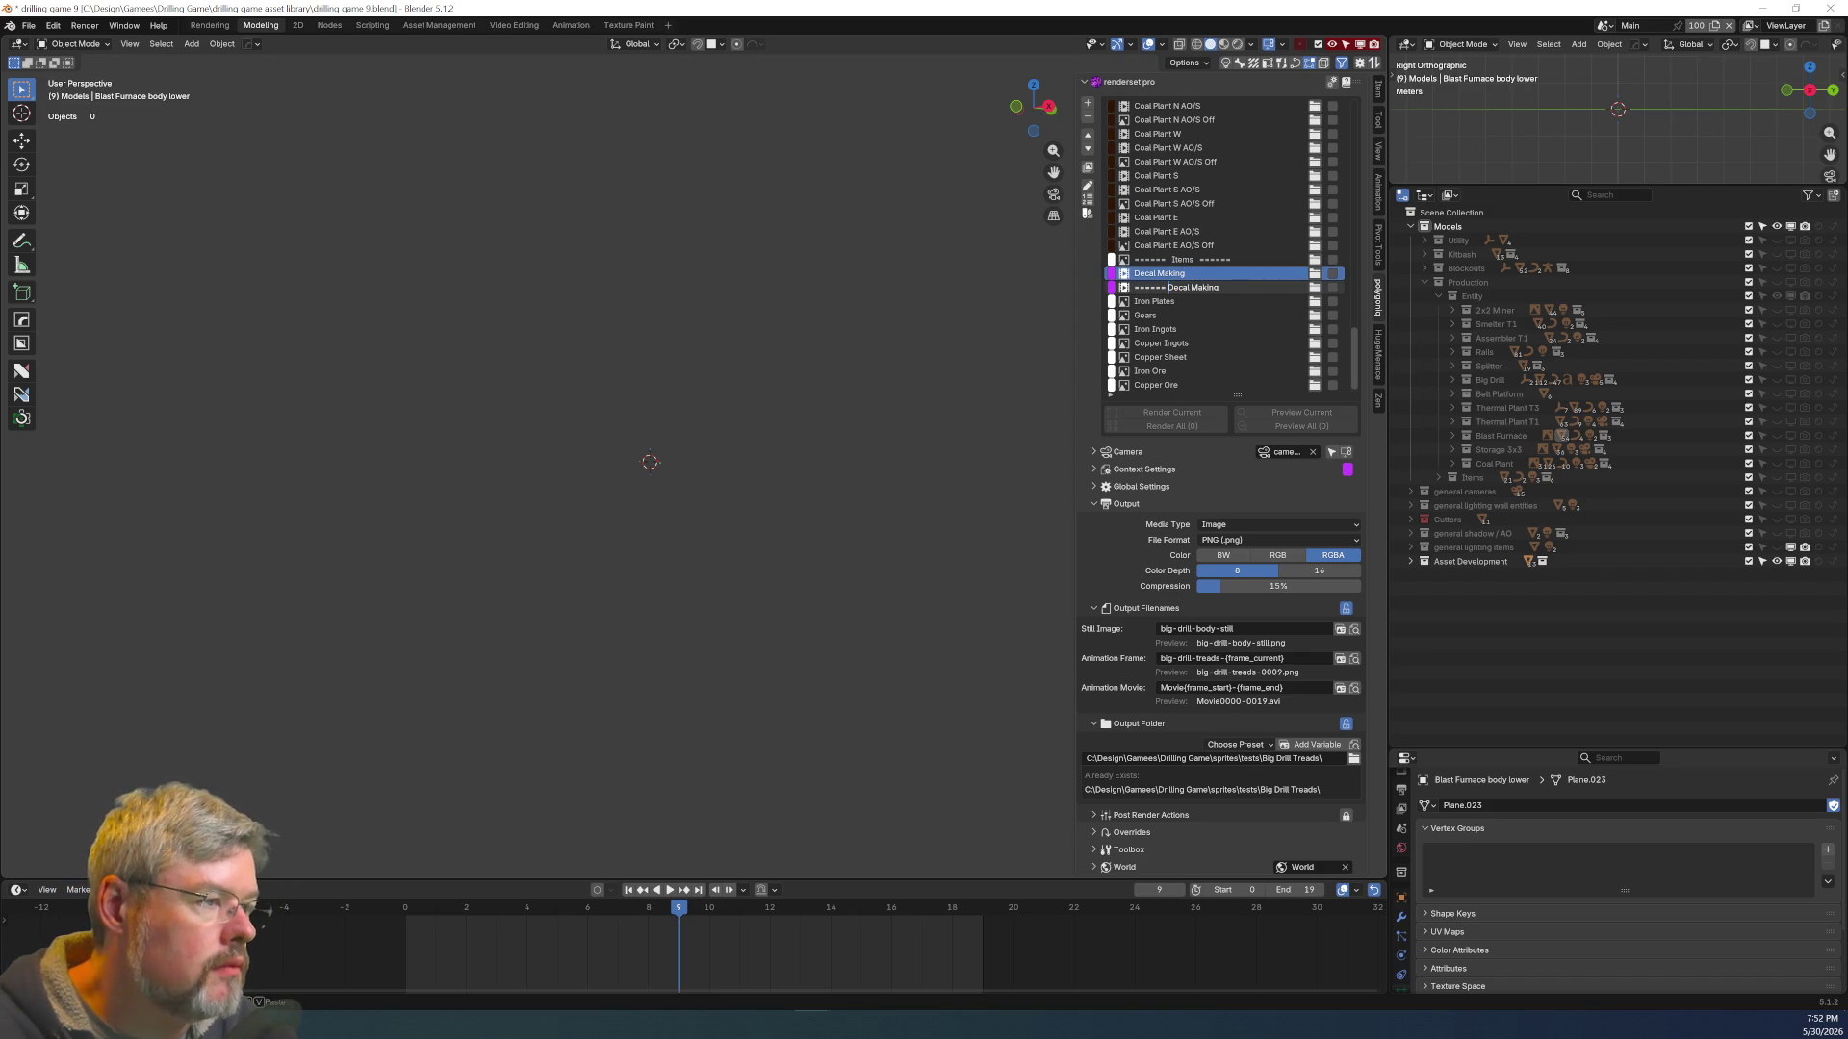
pyautogui.write('De')
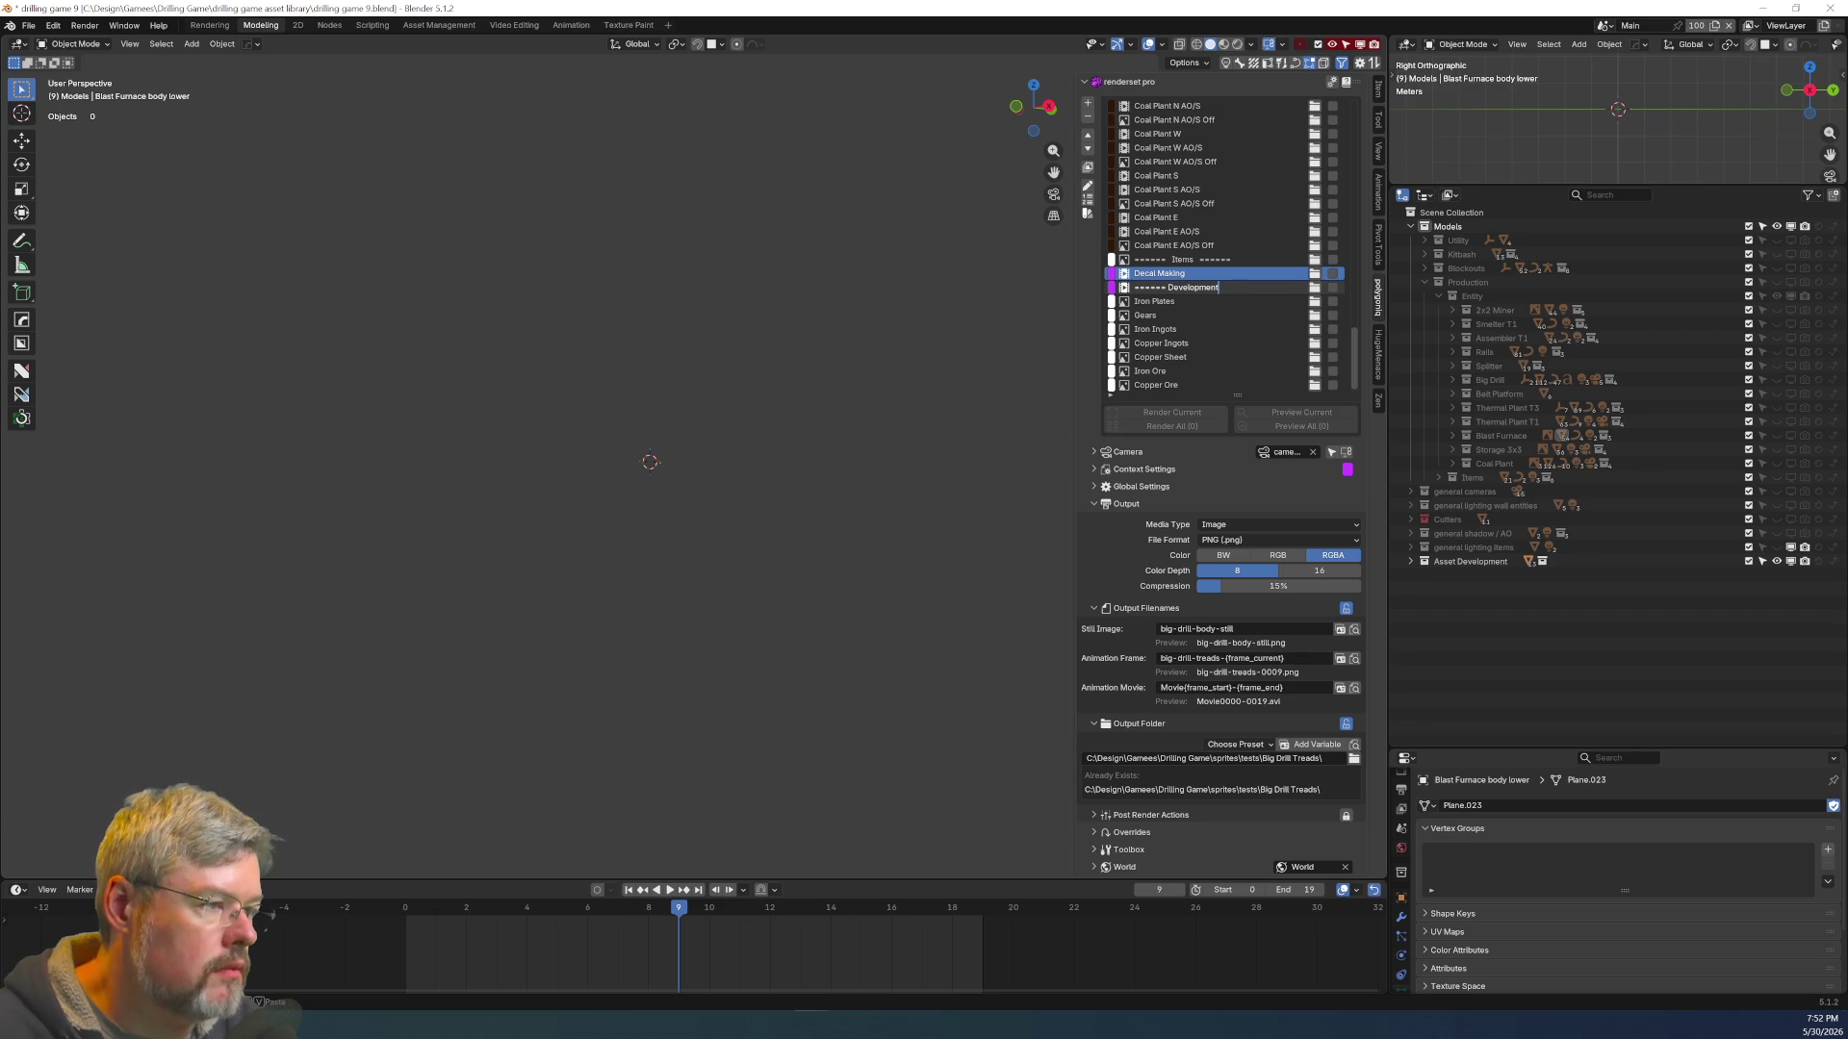
pyautogui.write('---')
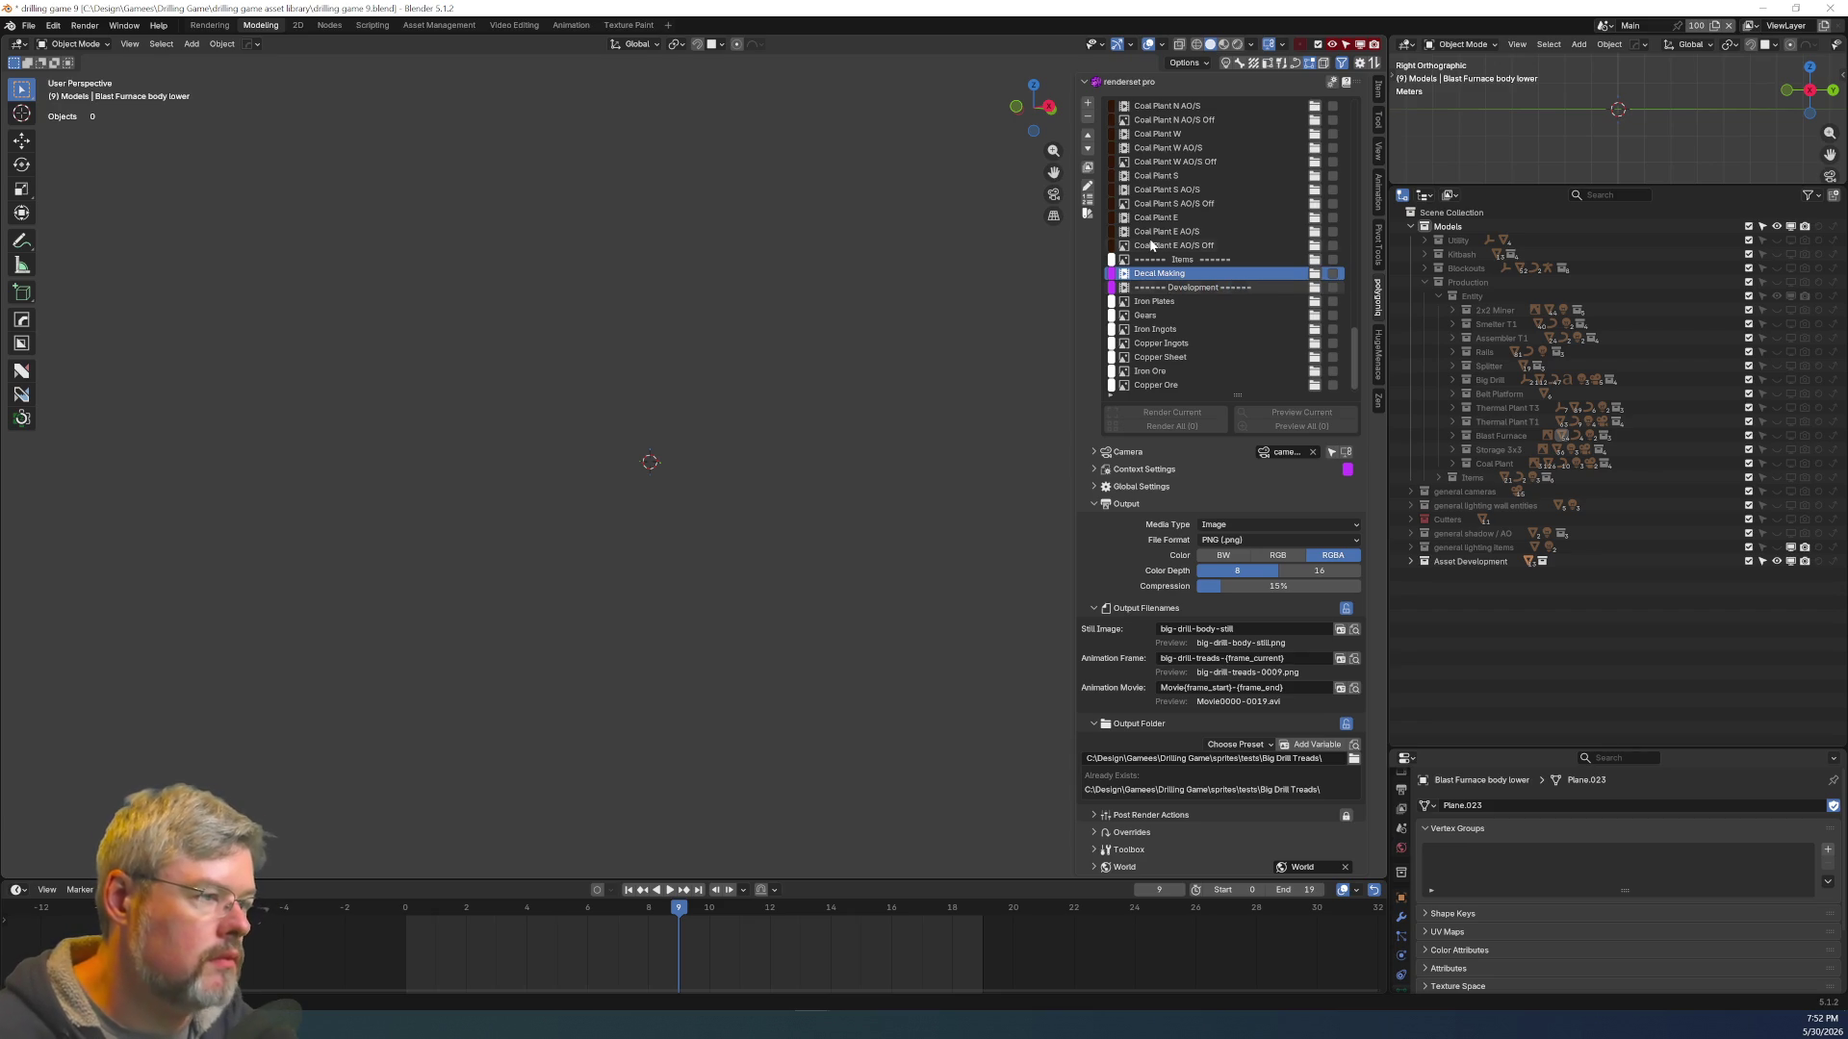
pyautogui.press('Return')
# Move the Development divider up so it sits above the Items divider
pyautogui.click(1116, 287)
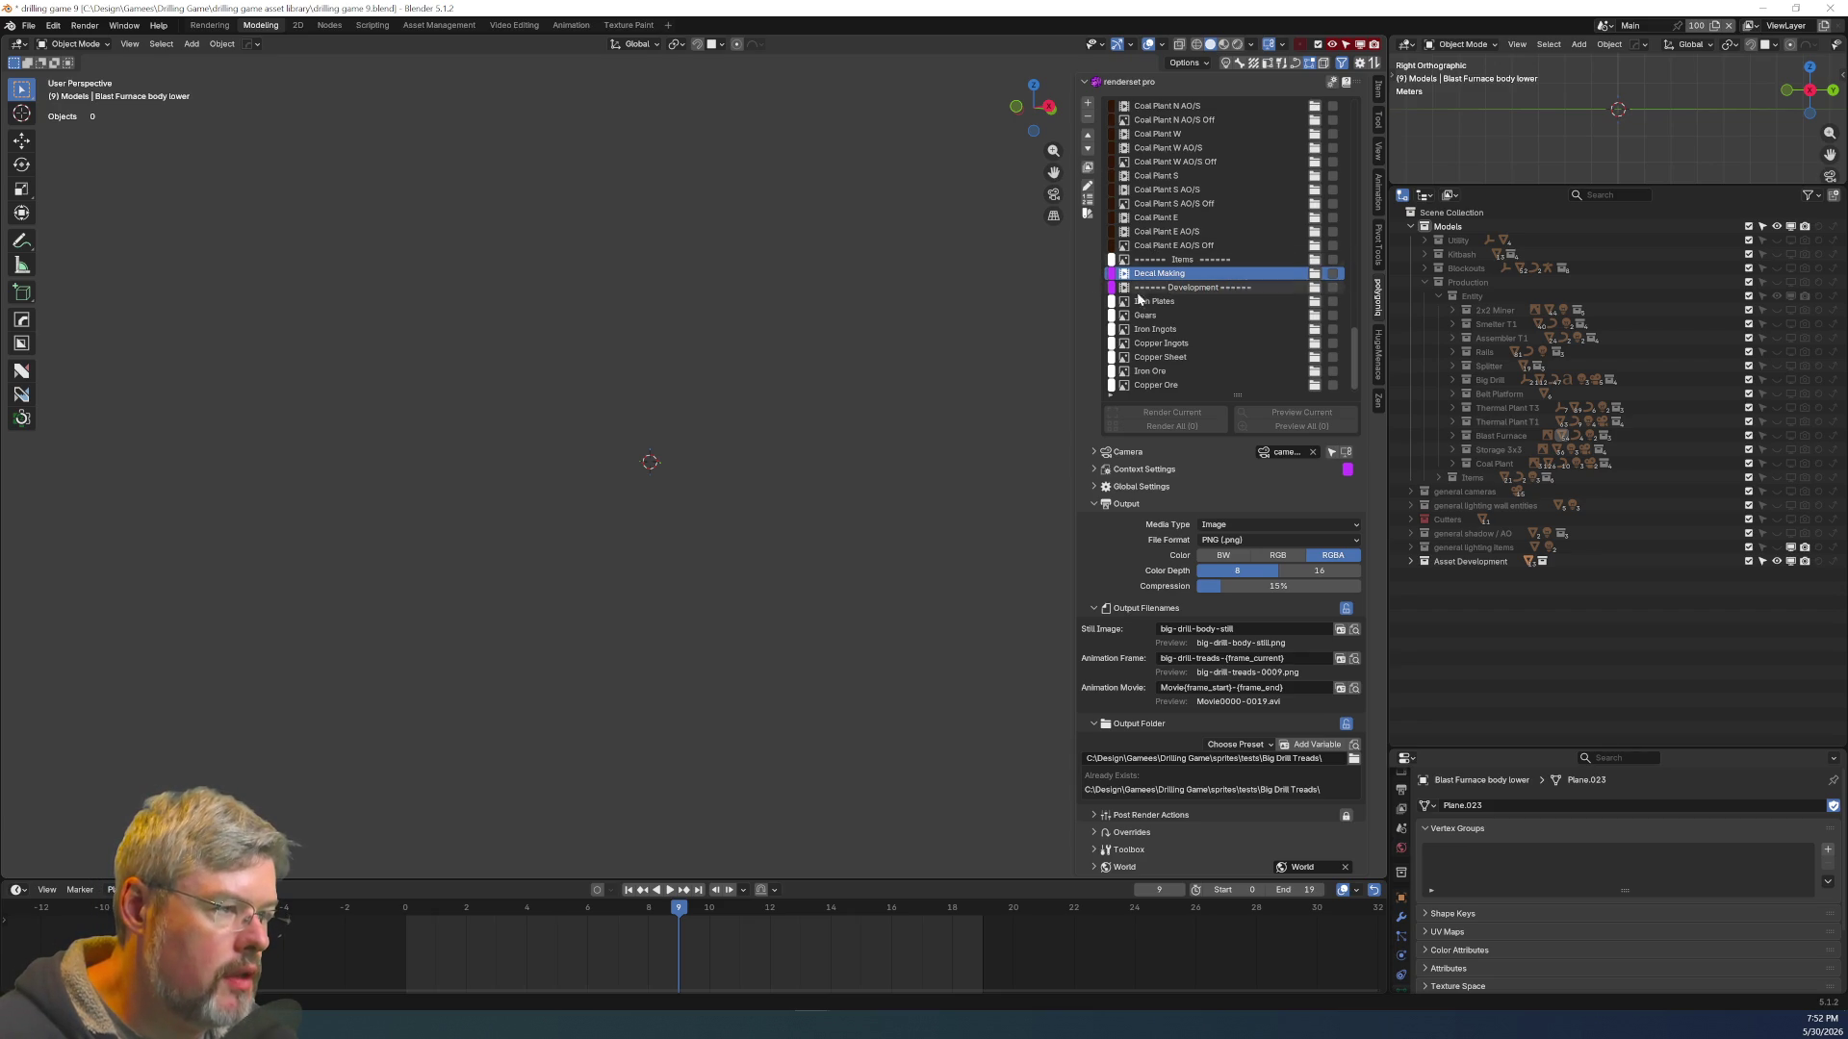
pyautogui.click(1088, 135)
pyautogui.click(1088, 136)
# Move Items below Decal Making, between the dividers, and save drilling game 9.blend
pyautogui.click(1088, 150)
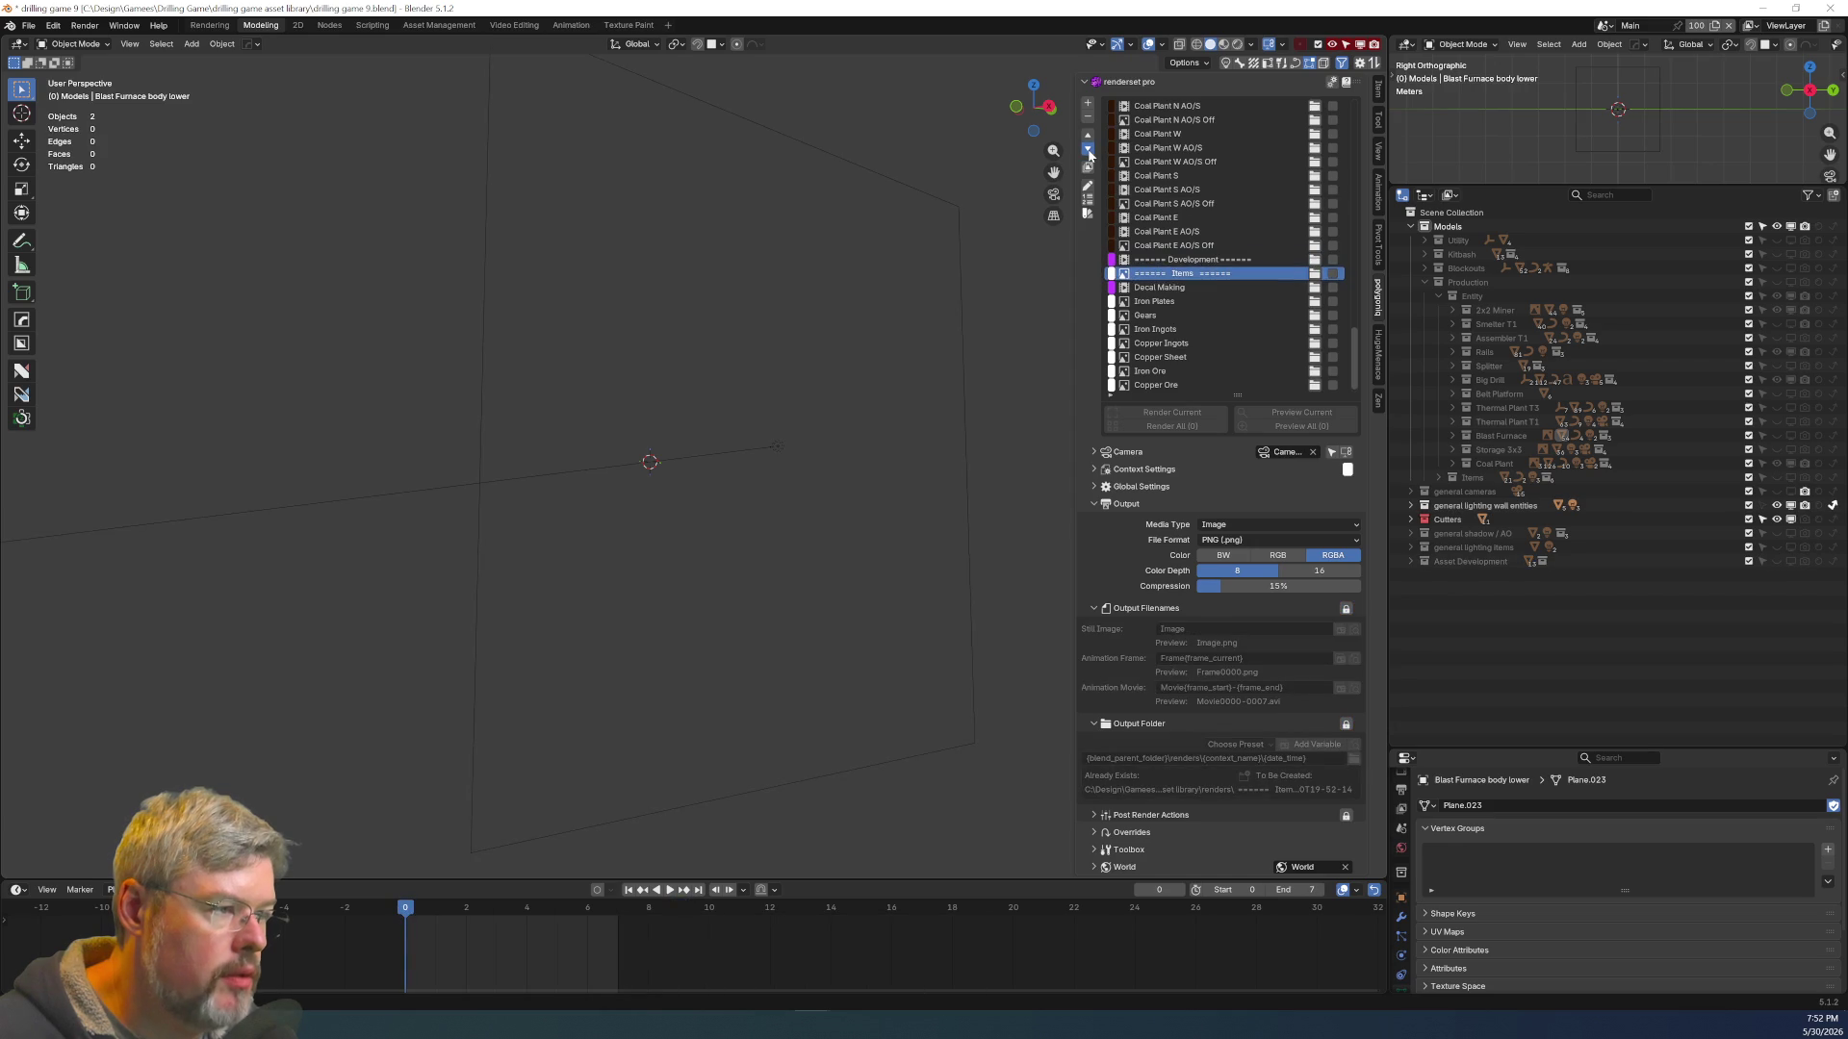
pyautogui.click(1089, 152)
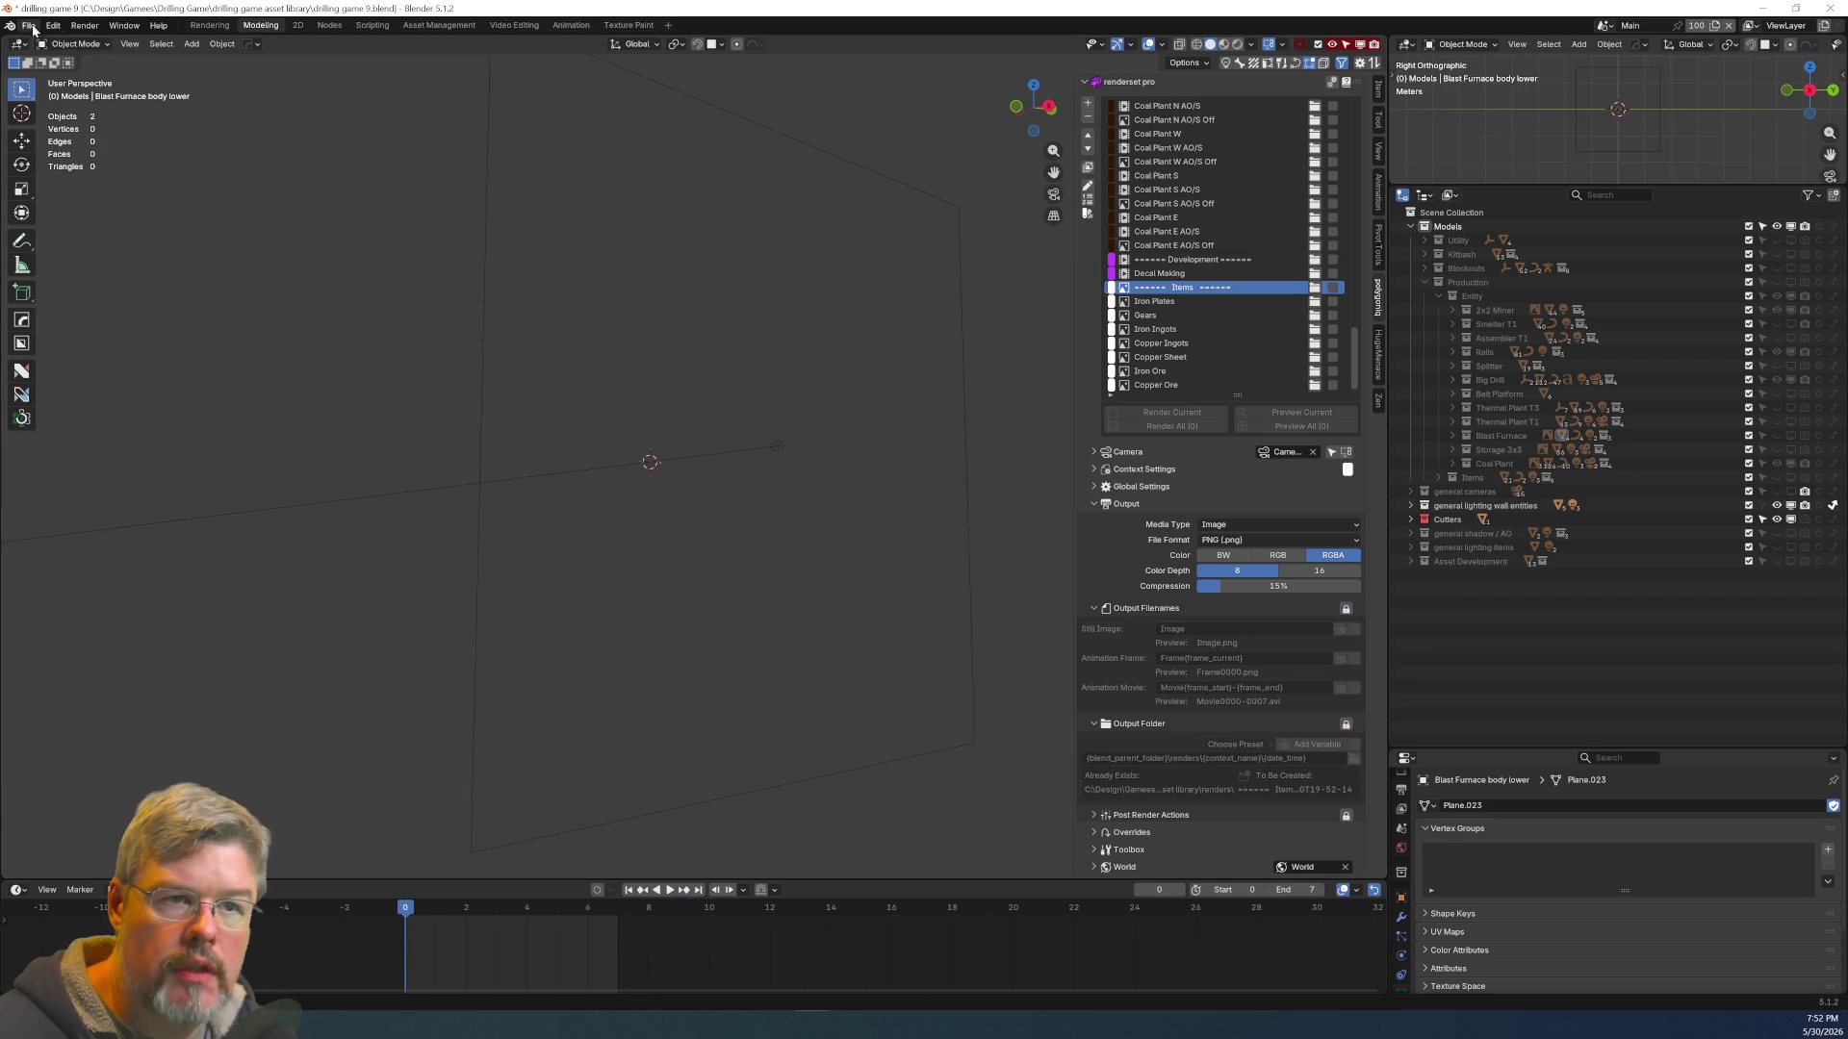
pyautogui.click(28, 25)
pyautogui.click(57, 147)
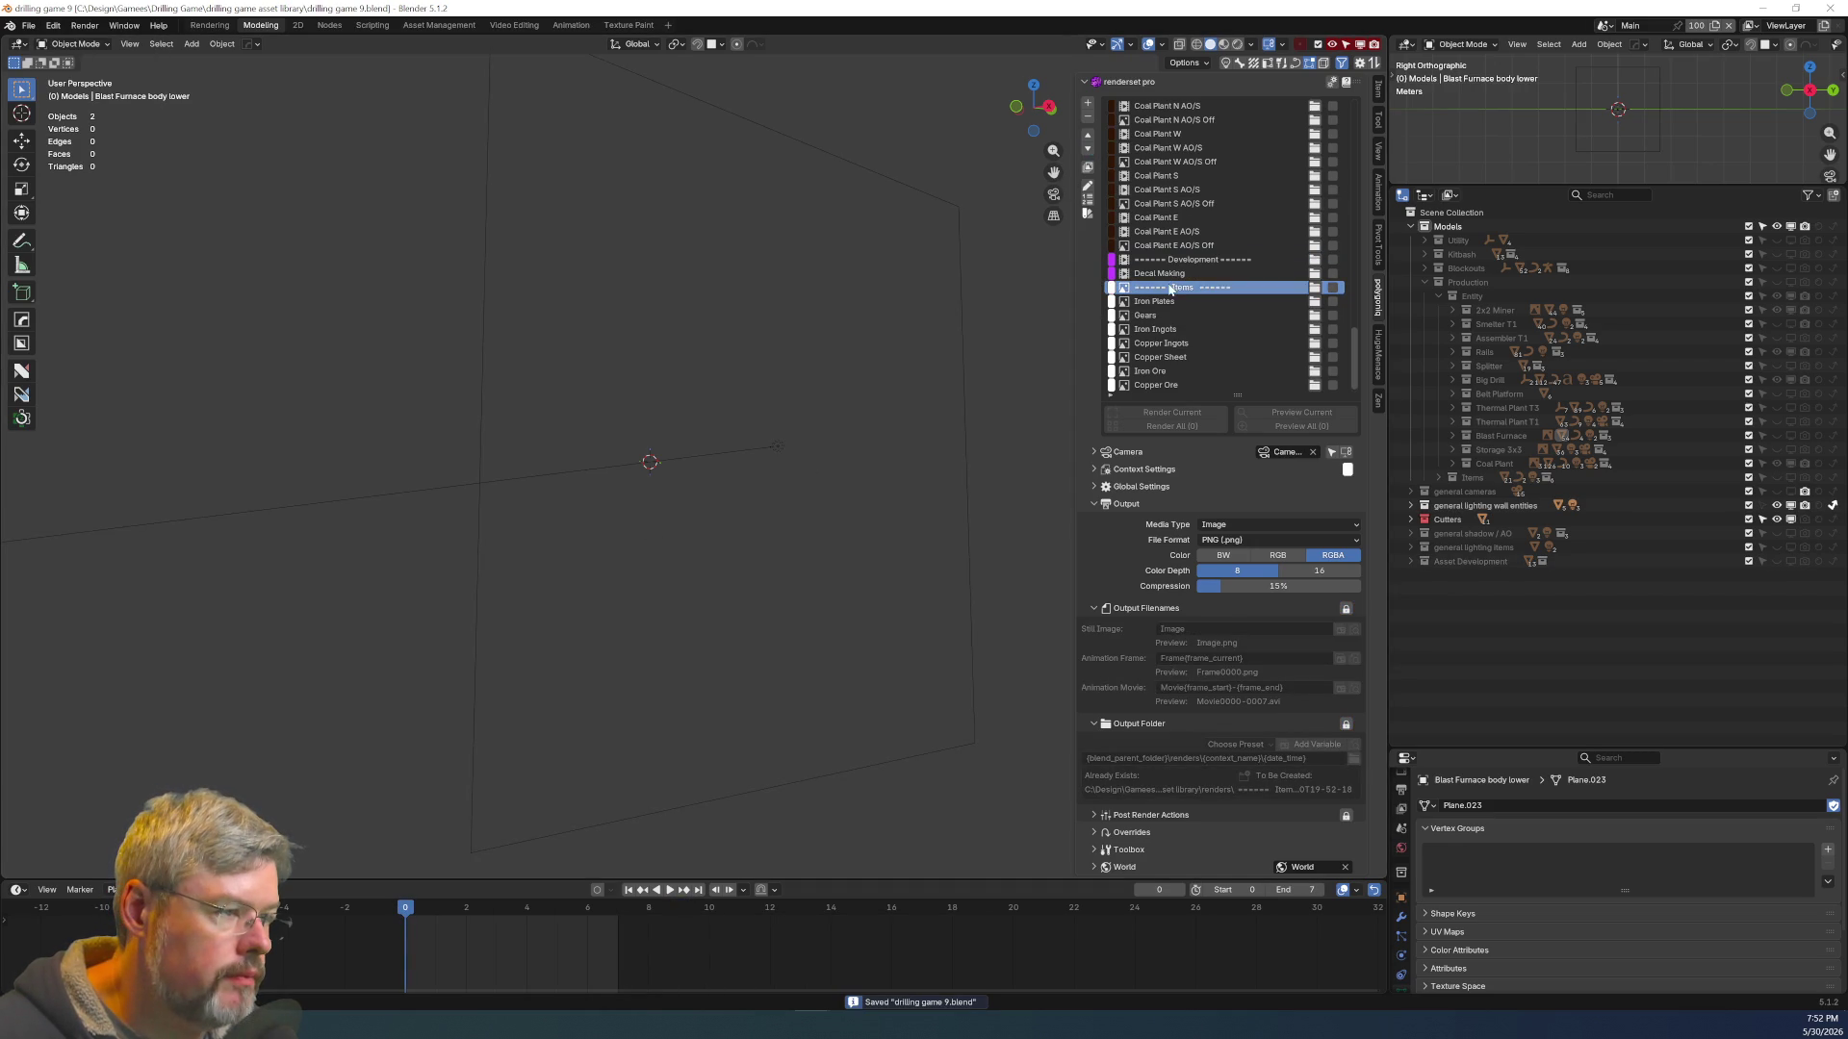
# Scroll to the top of the render-set list and load the Rail Platform render set
pyautogui.scroll(5, 1180, 308)
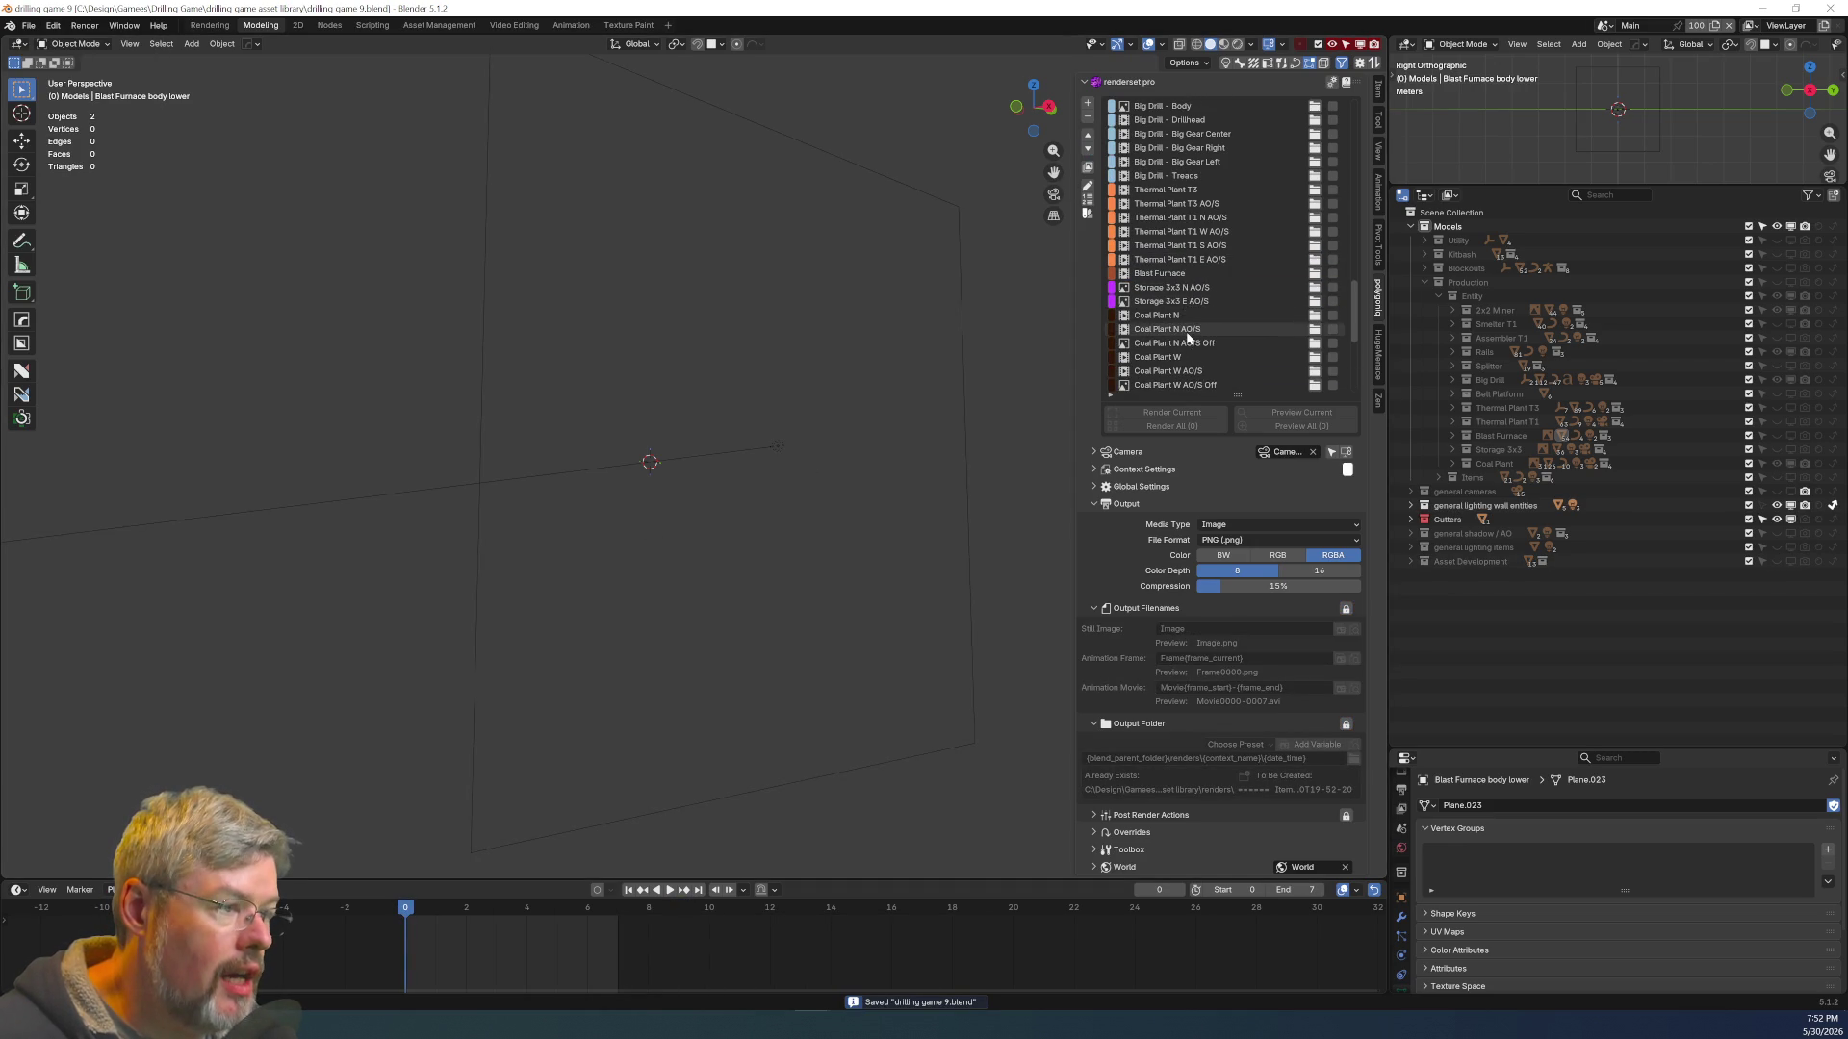
pyautogui.scroll(-2, 1192, 323)
pyautogui.scroll(2, 1189, 322)
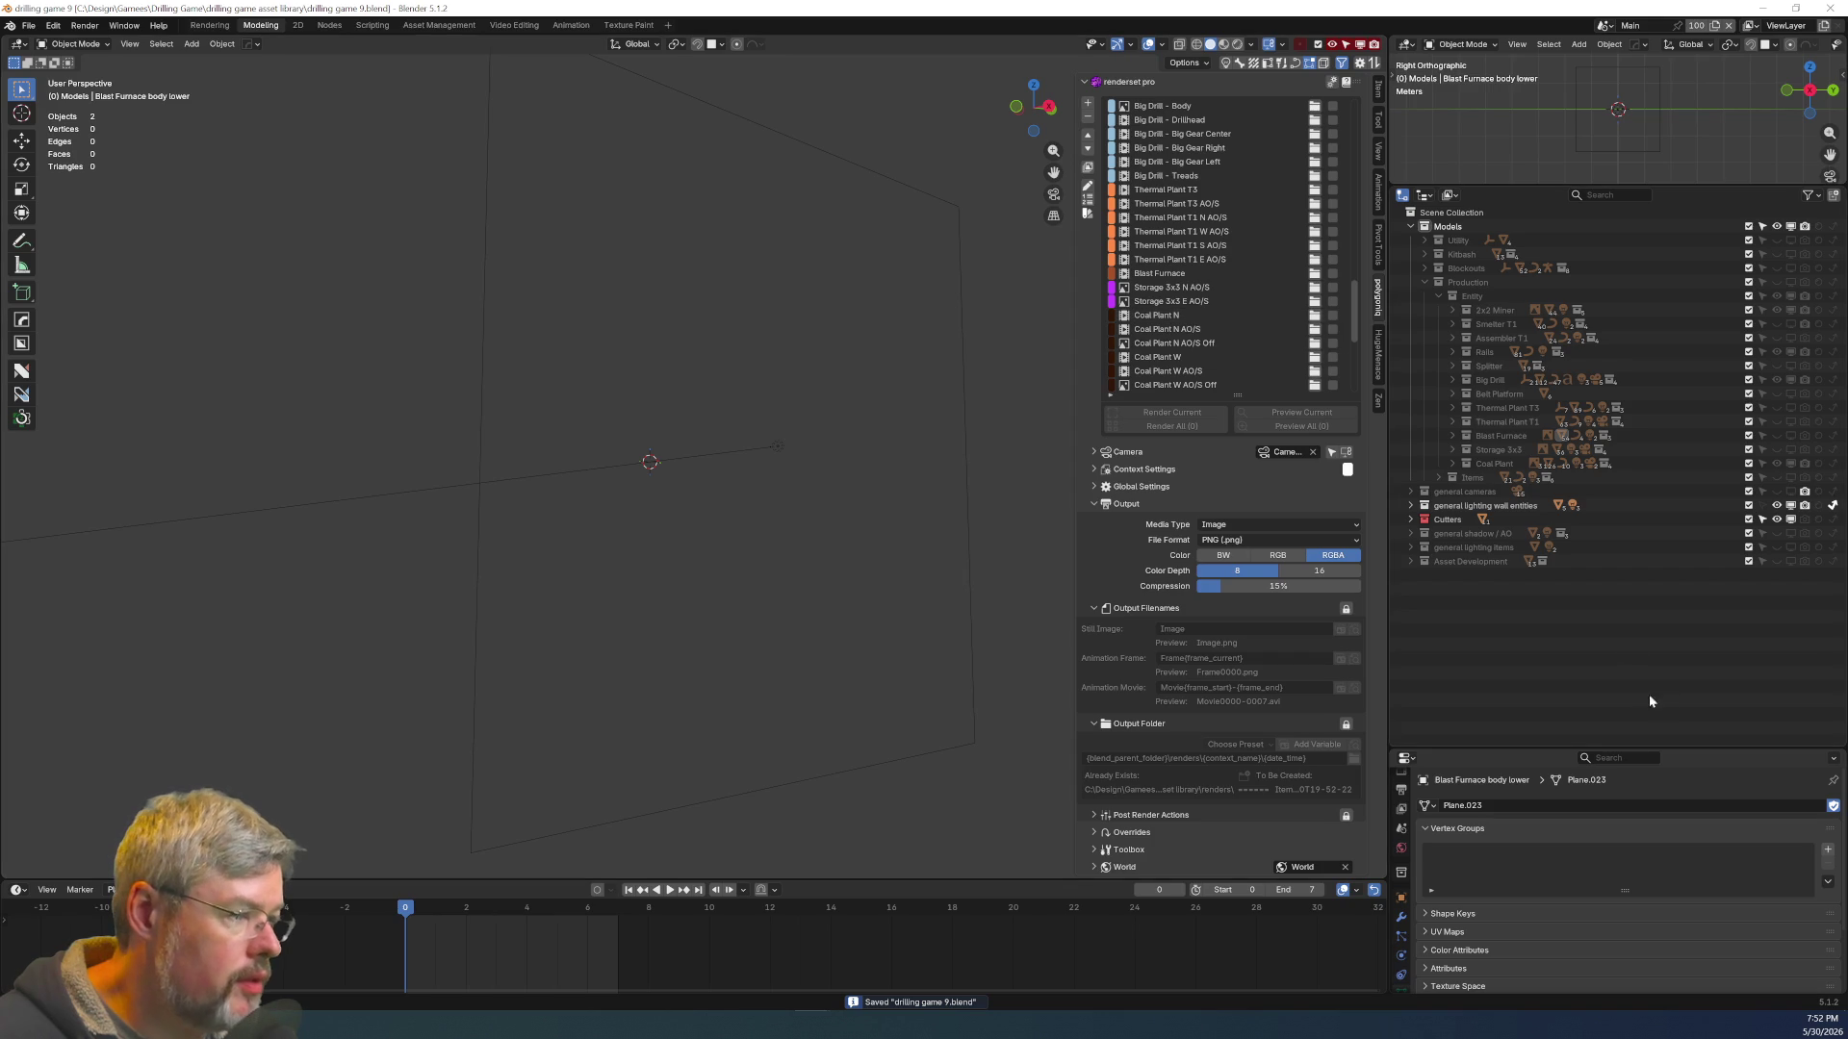
pyautogui.scroll(5, 1169, 308)
pyautogui.scroll(6, 1164, 286)
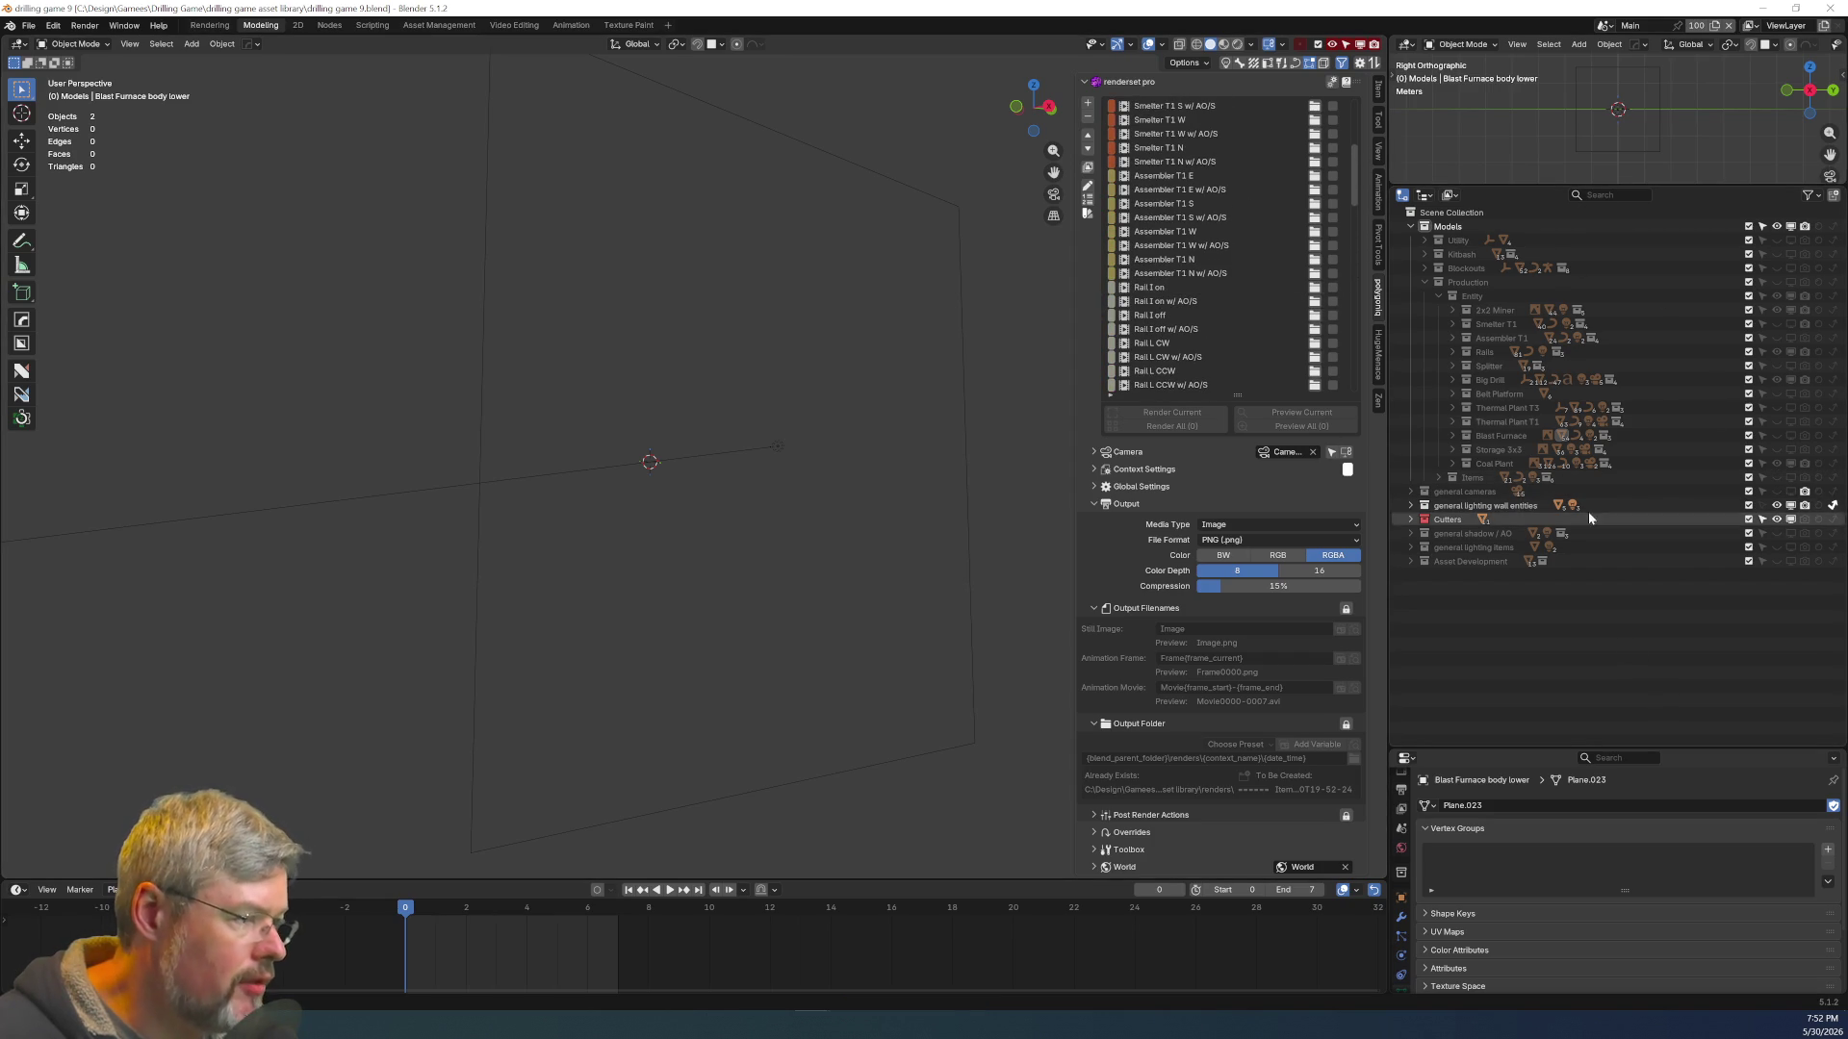
pyautogui.scroll(5, 1205, 145)
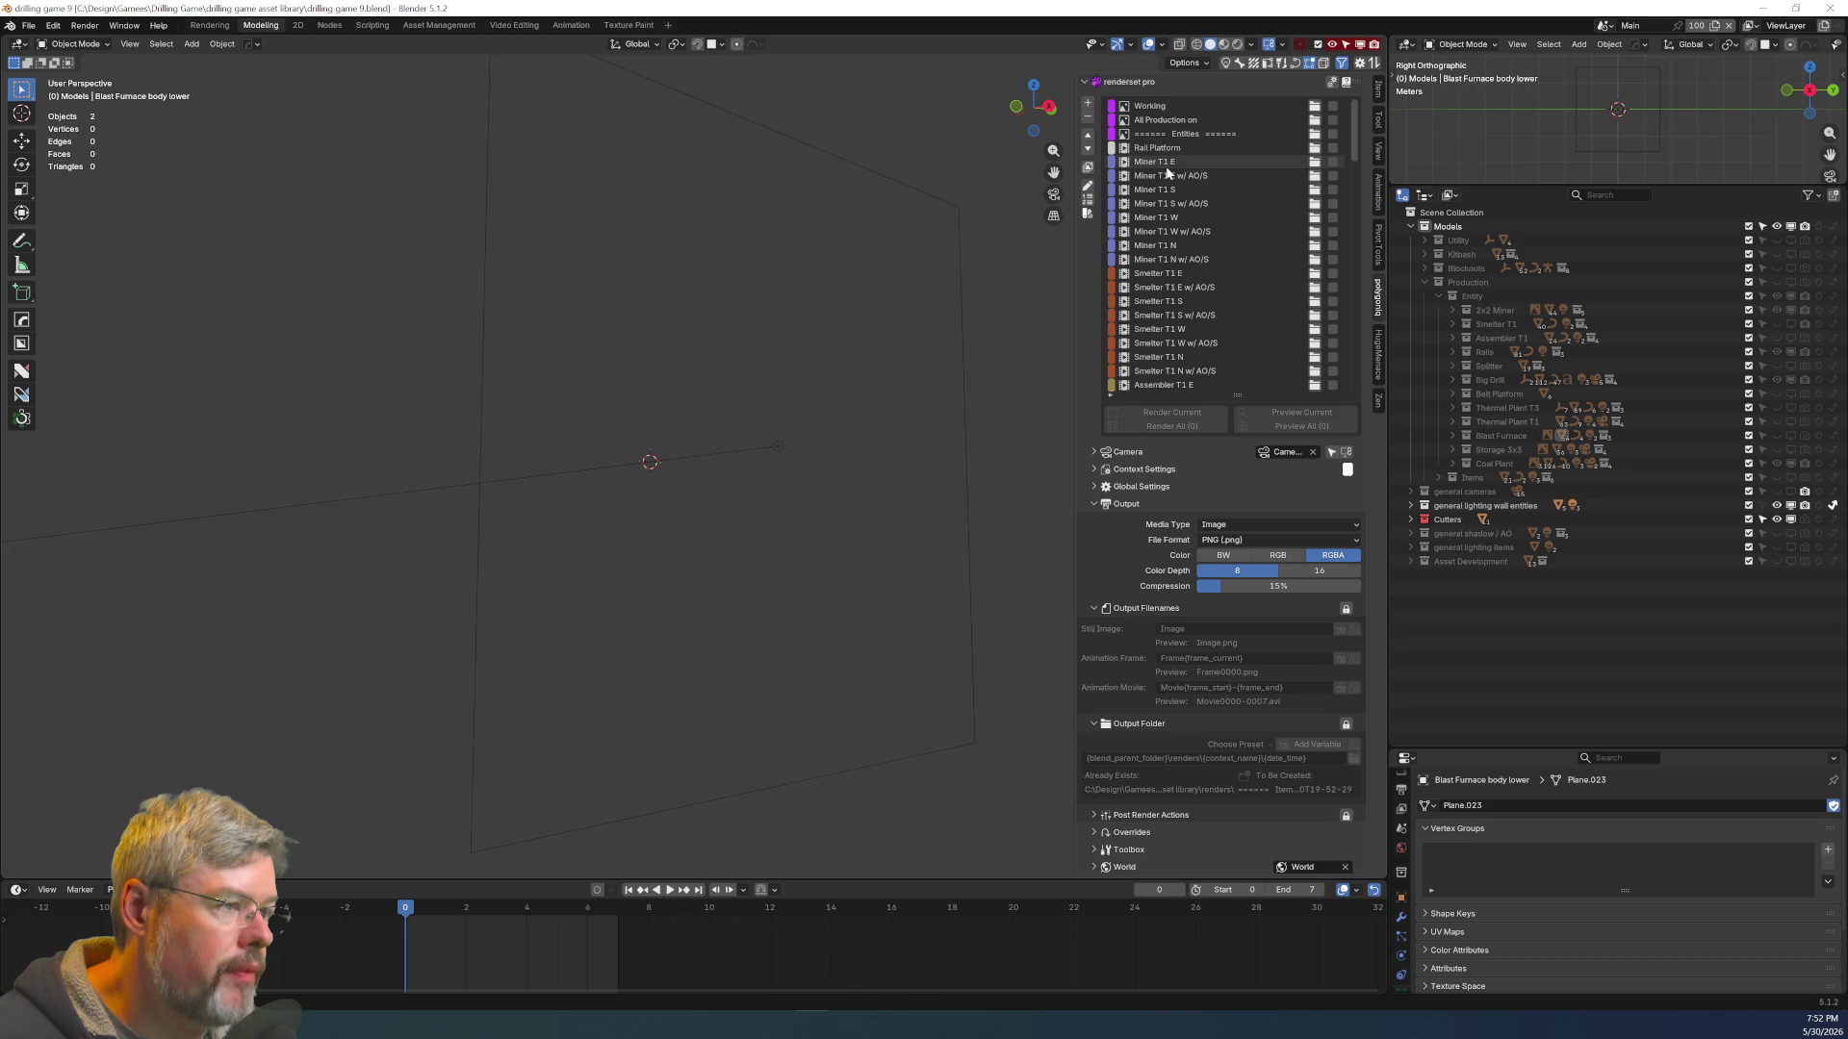
pyautogui.click(1165, 150)
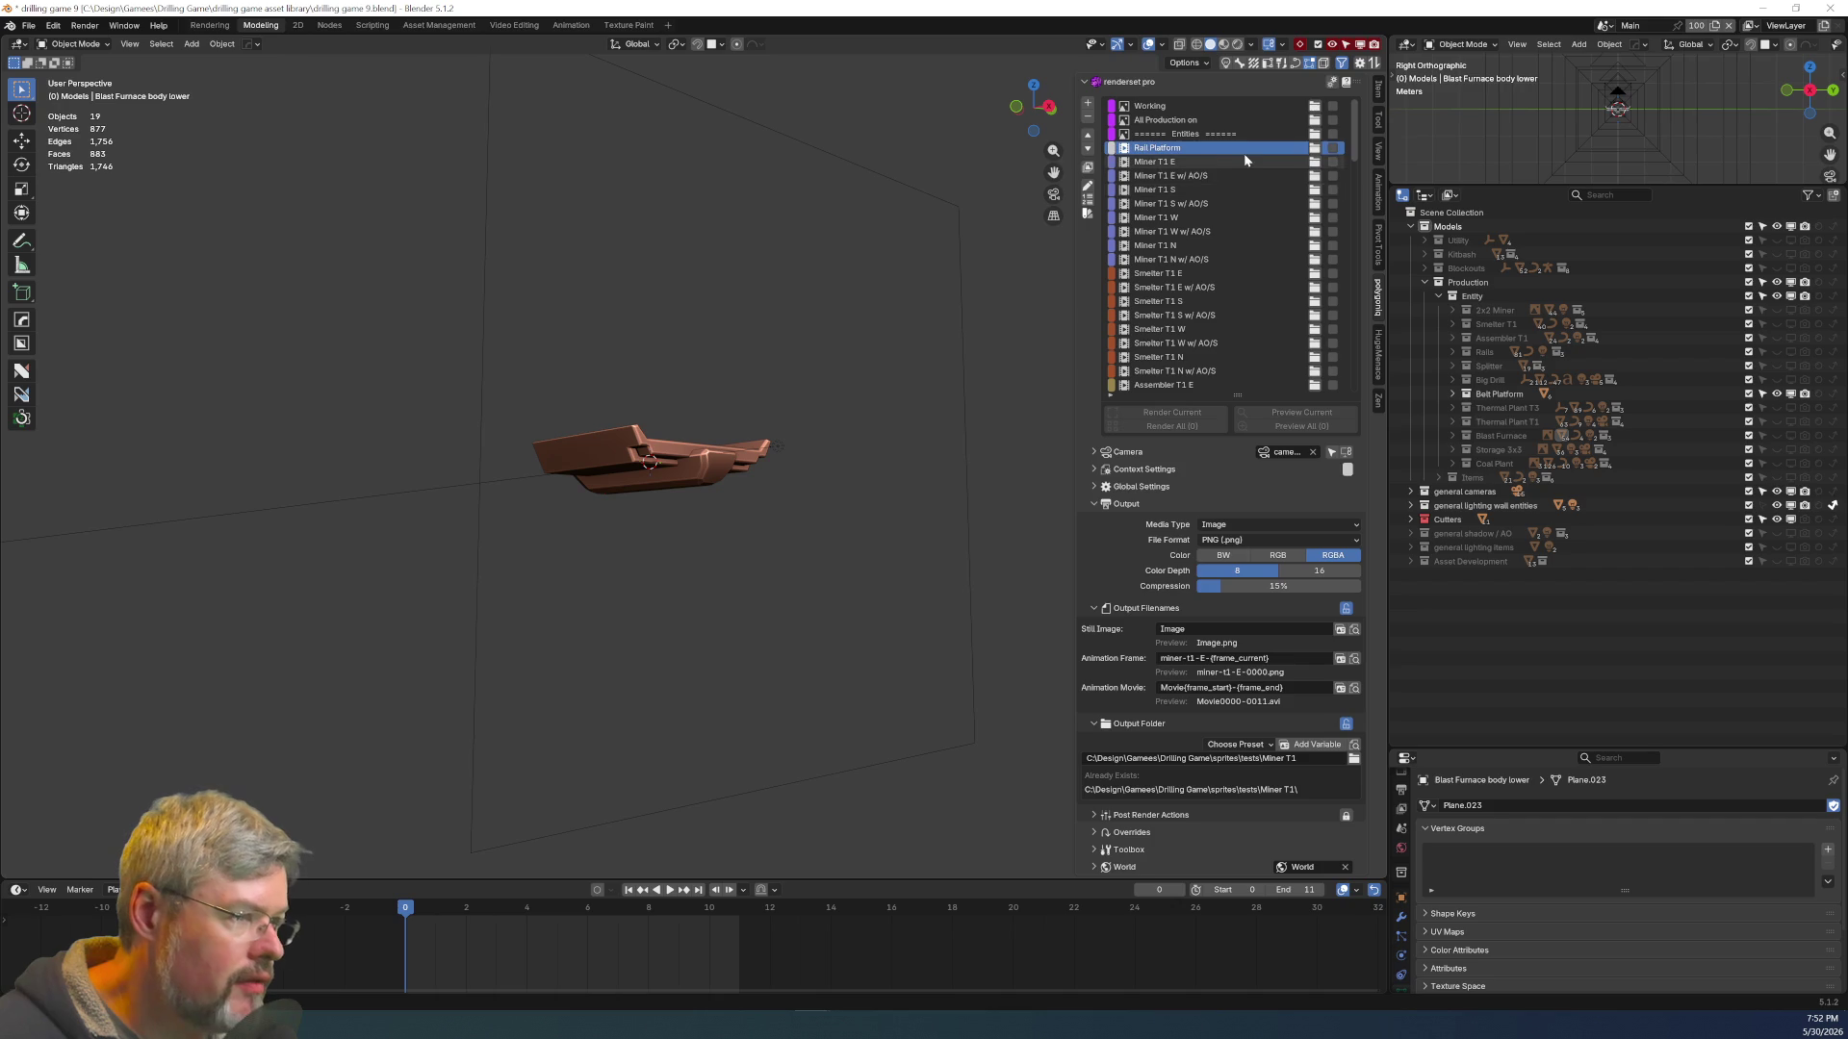
pyautogui.press('Up')
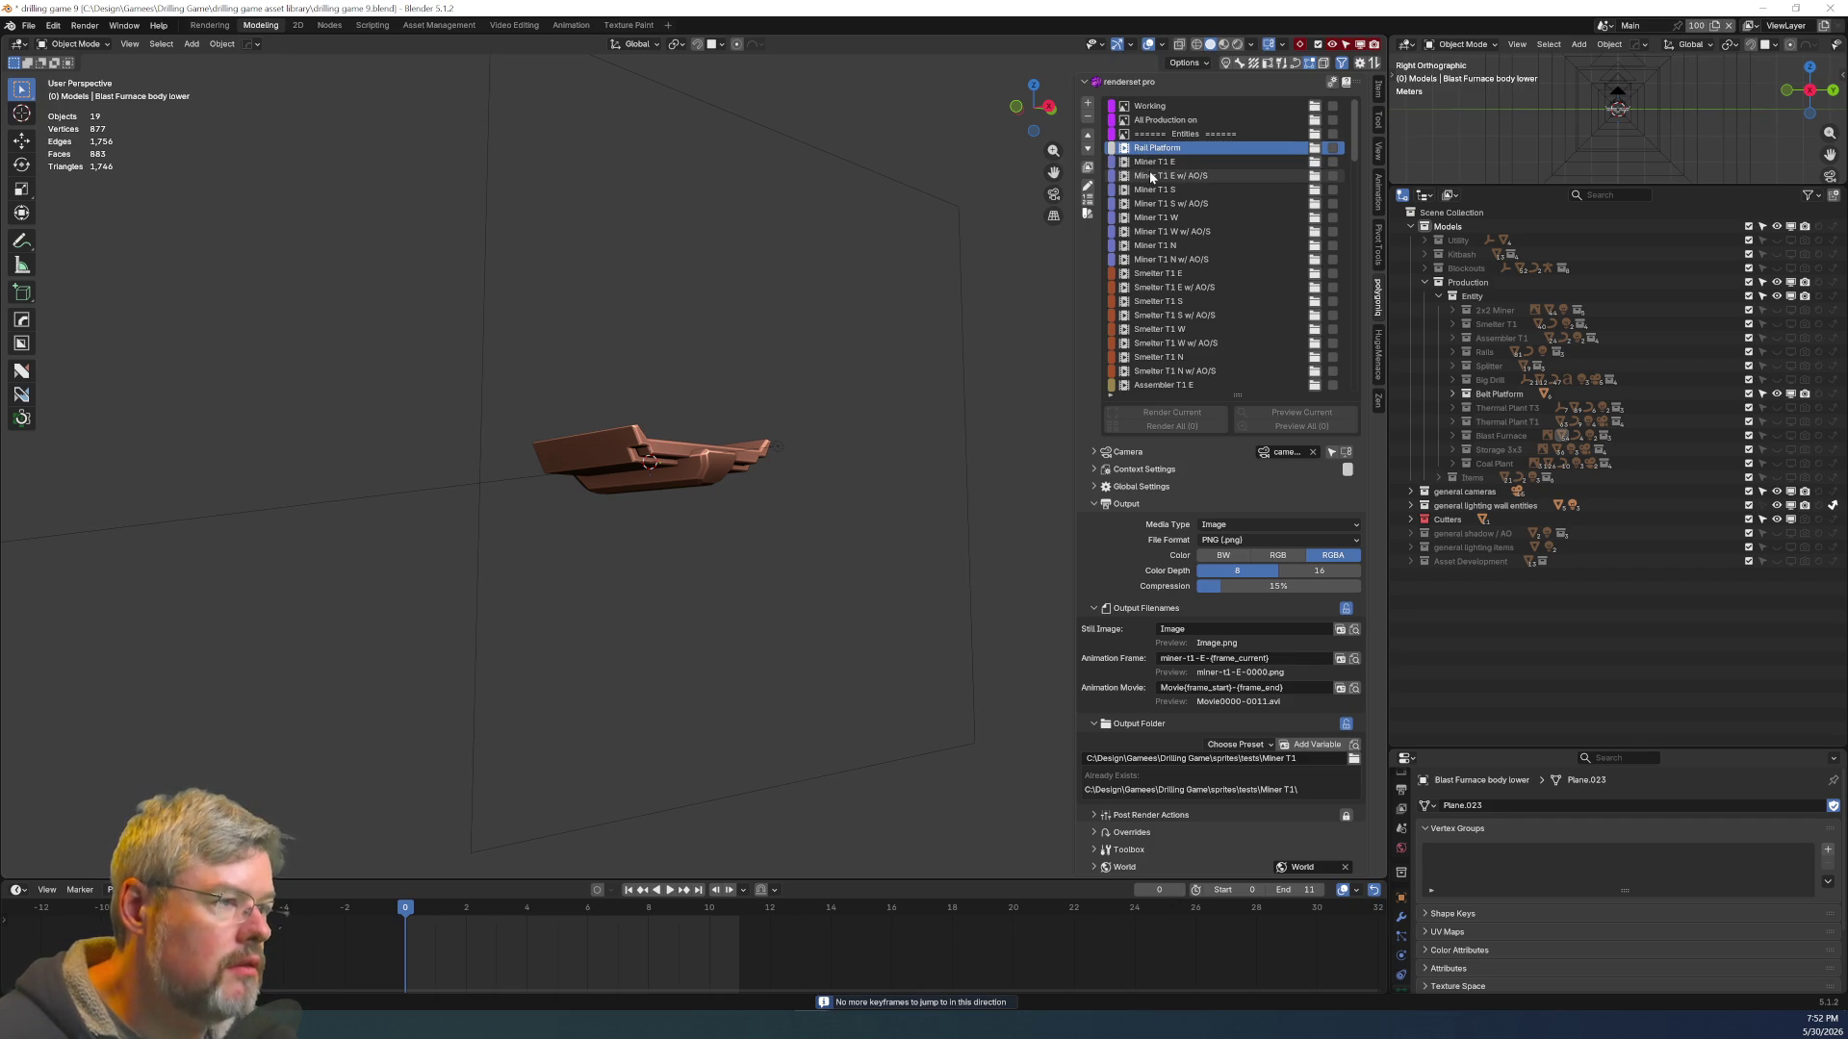
# Step through the Miner T1 E/S, Smelter T1 and Assembler T1 render sets to the rail entries
pyautogui.press('Down')
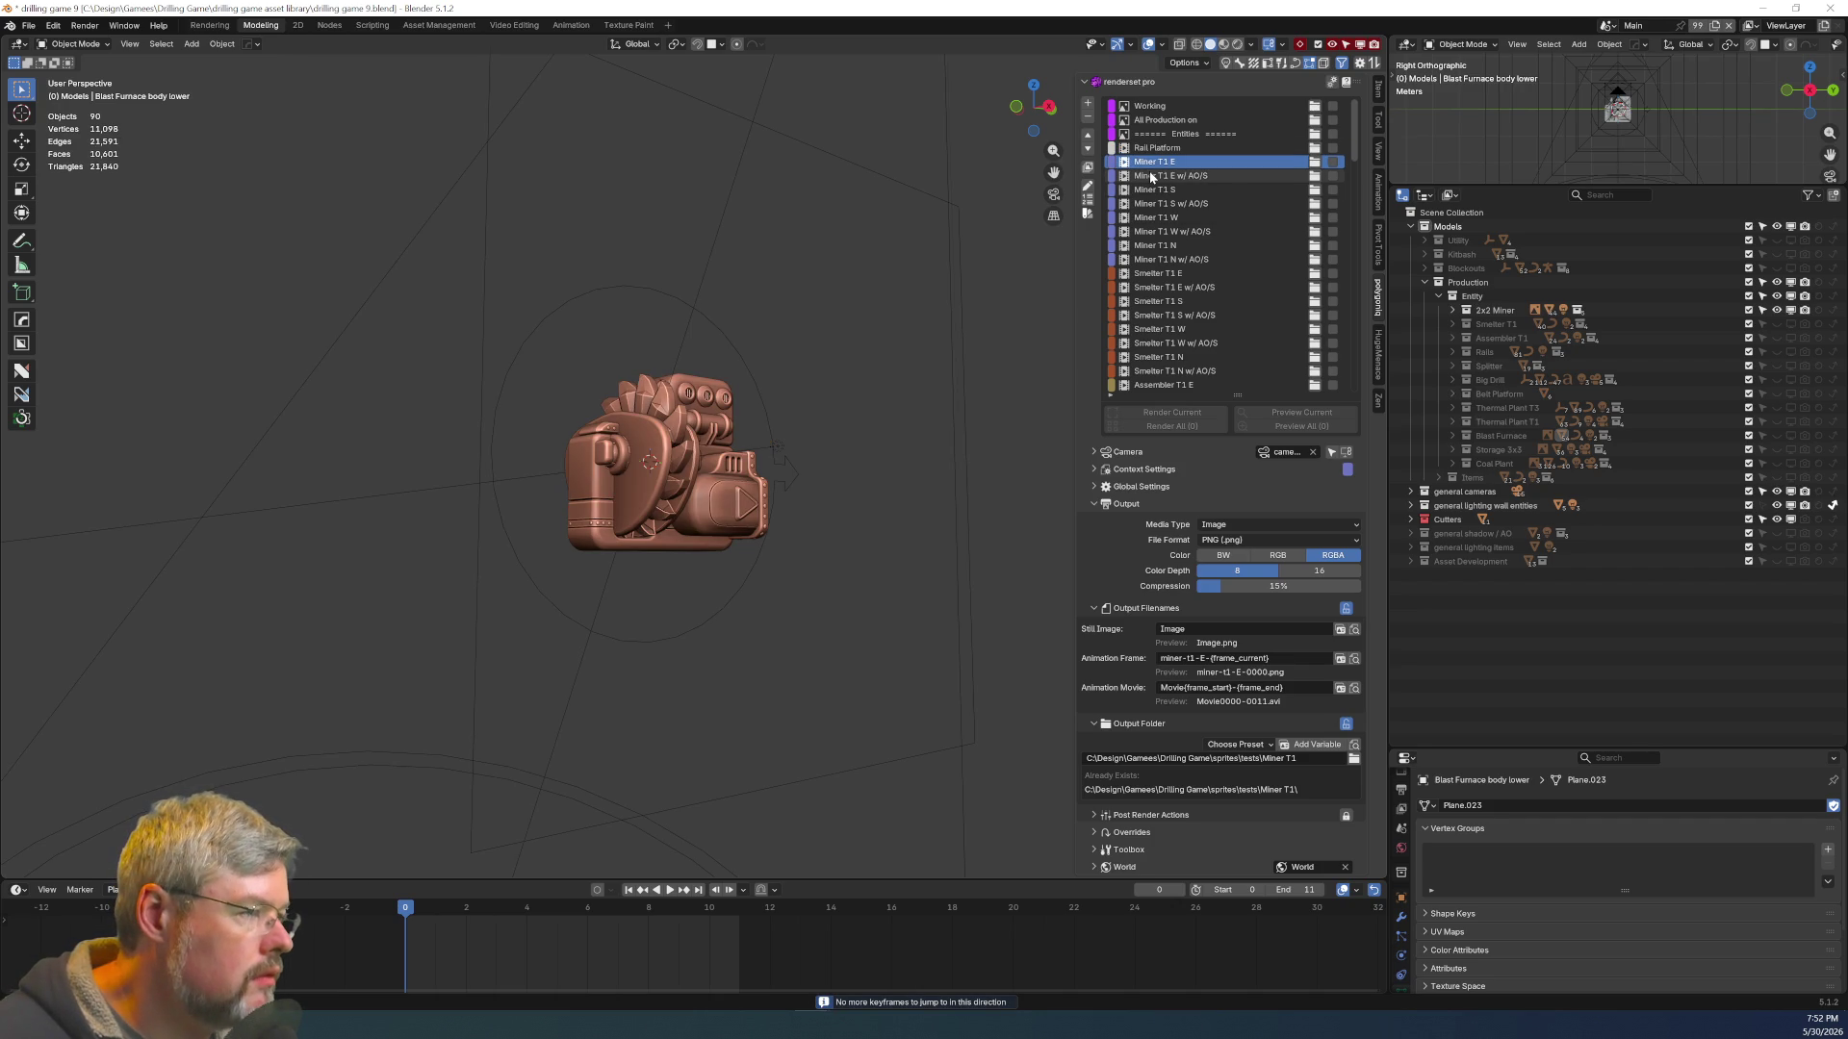
pyautogui.press('Down')
pyautogui.press('Down')
pyautogui.press('Down')
pyautogui.press('Down')
pyautogui.press('Down')
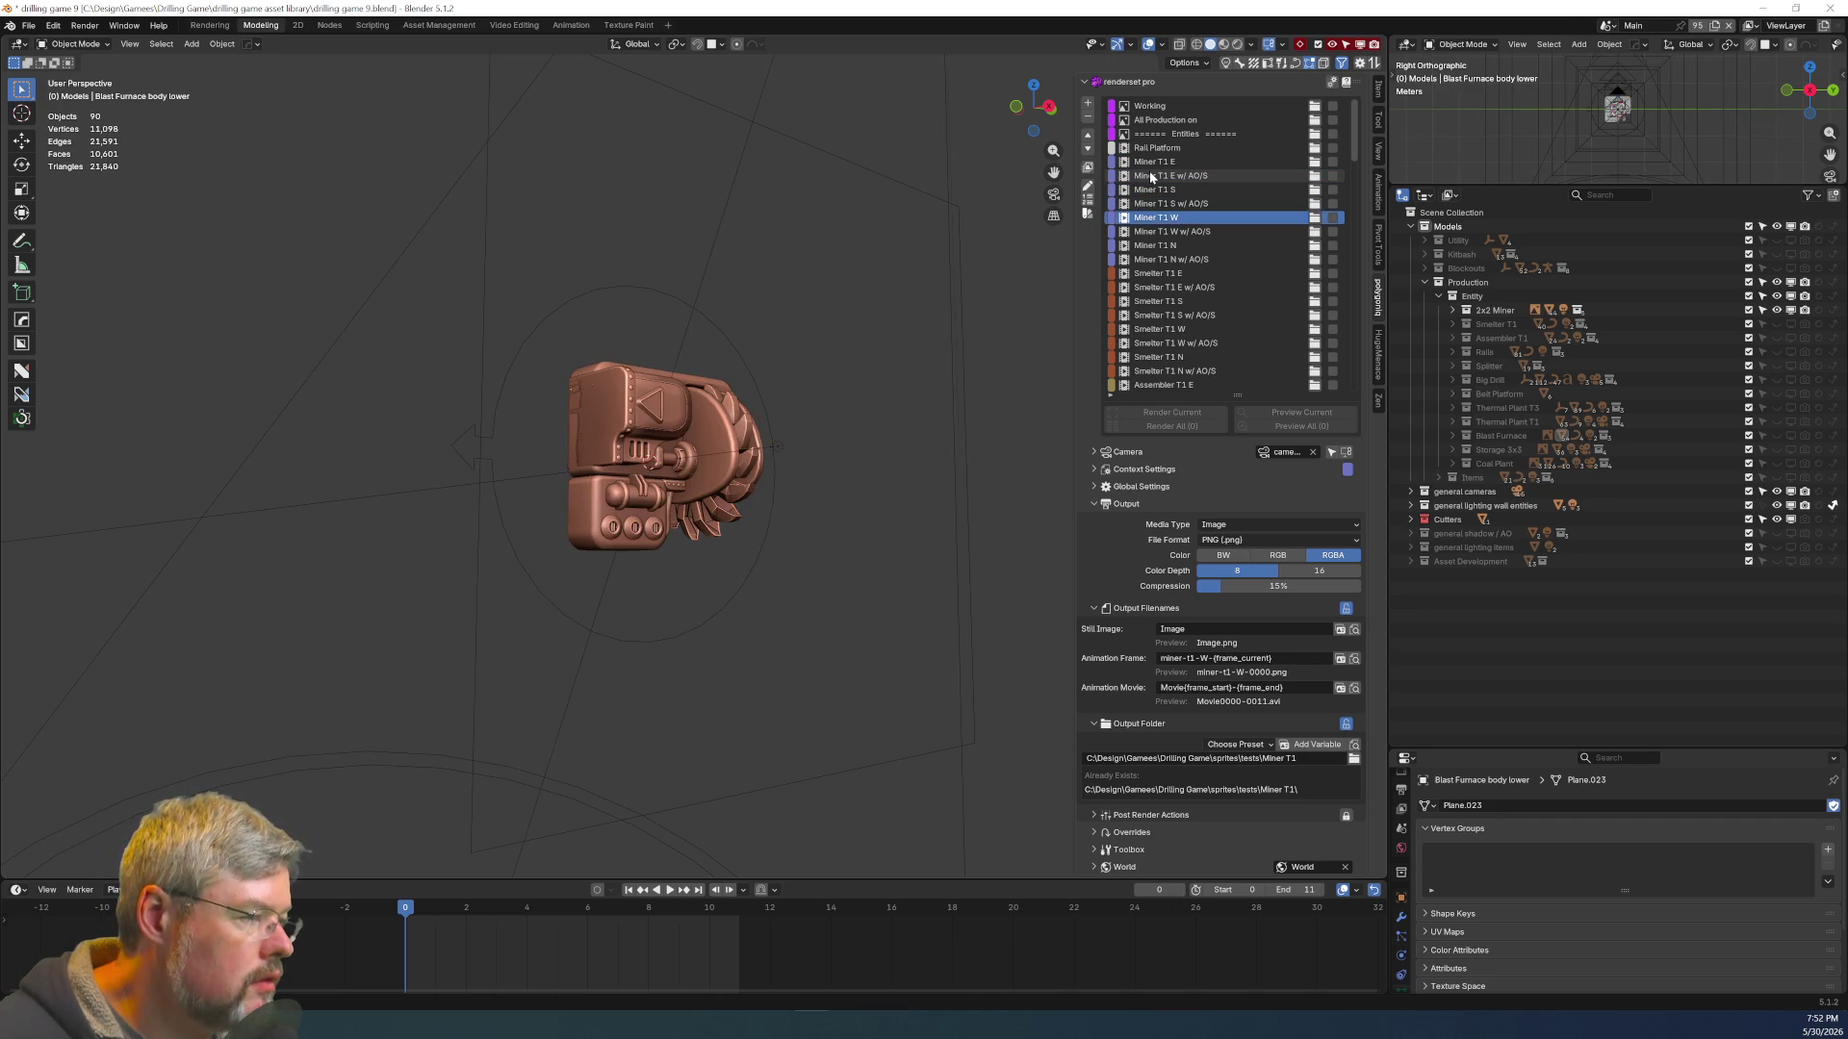
pyautogui.press('Down')
pyautogui.press('Down')
pyautogui.press('Down')
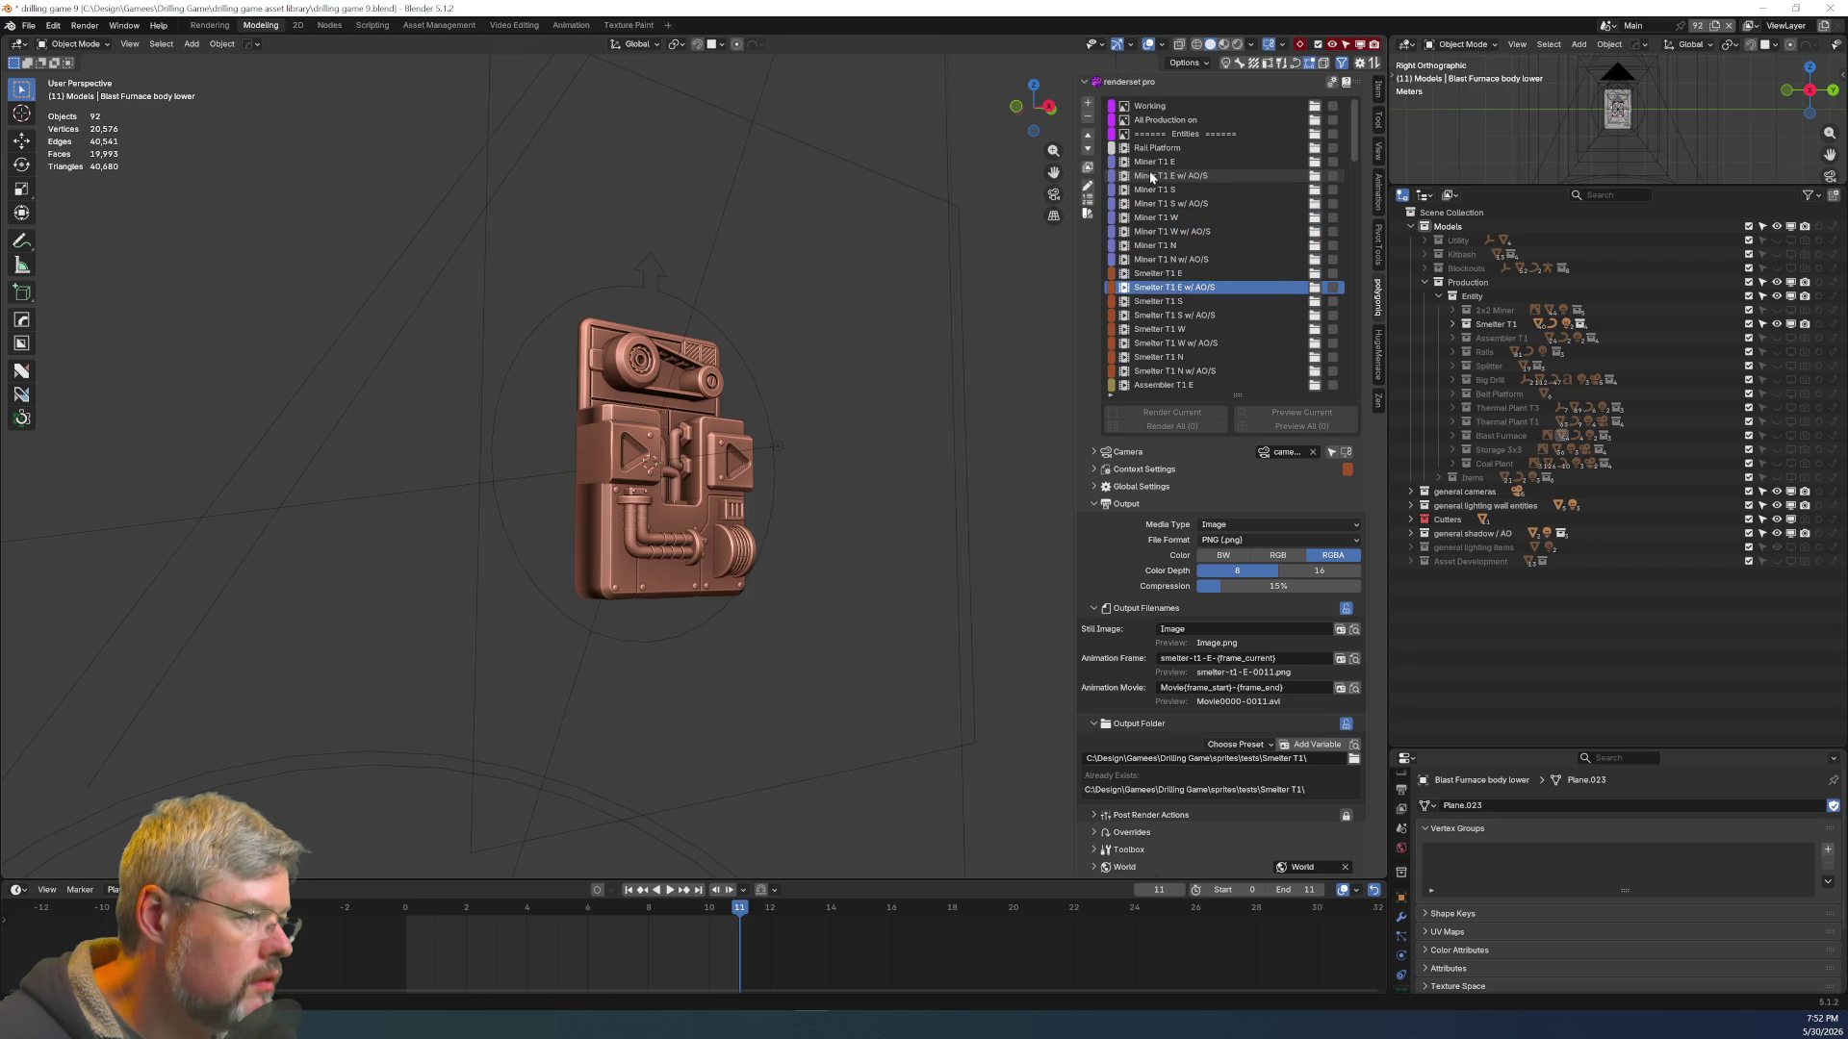
pyautogui.press('Down')
pyautogui.press('Down')
pyautogui.press('Down')
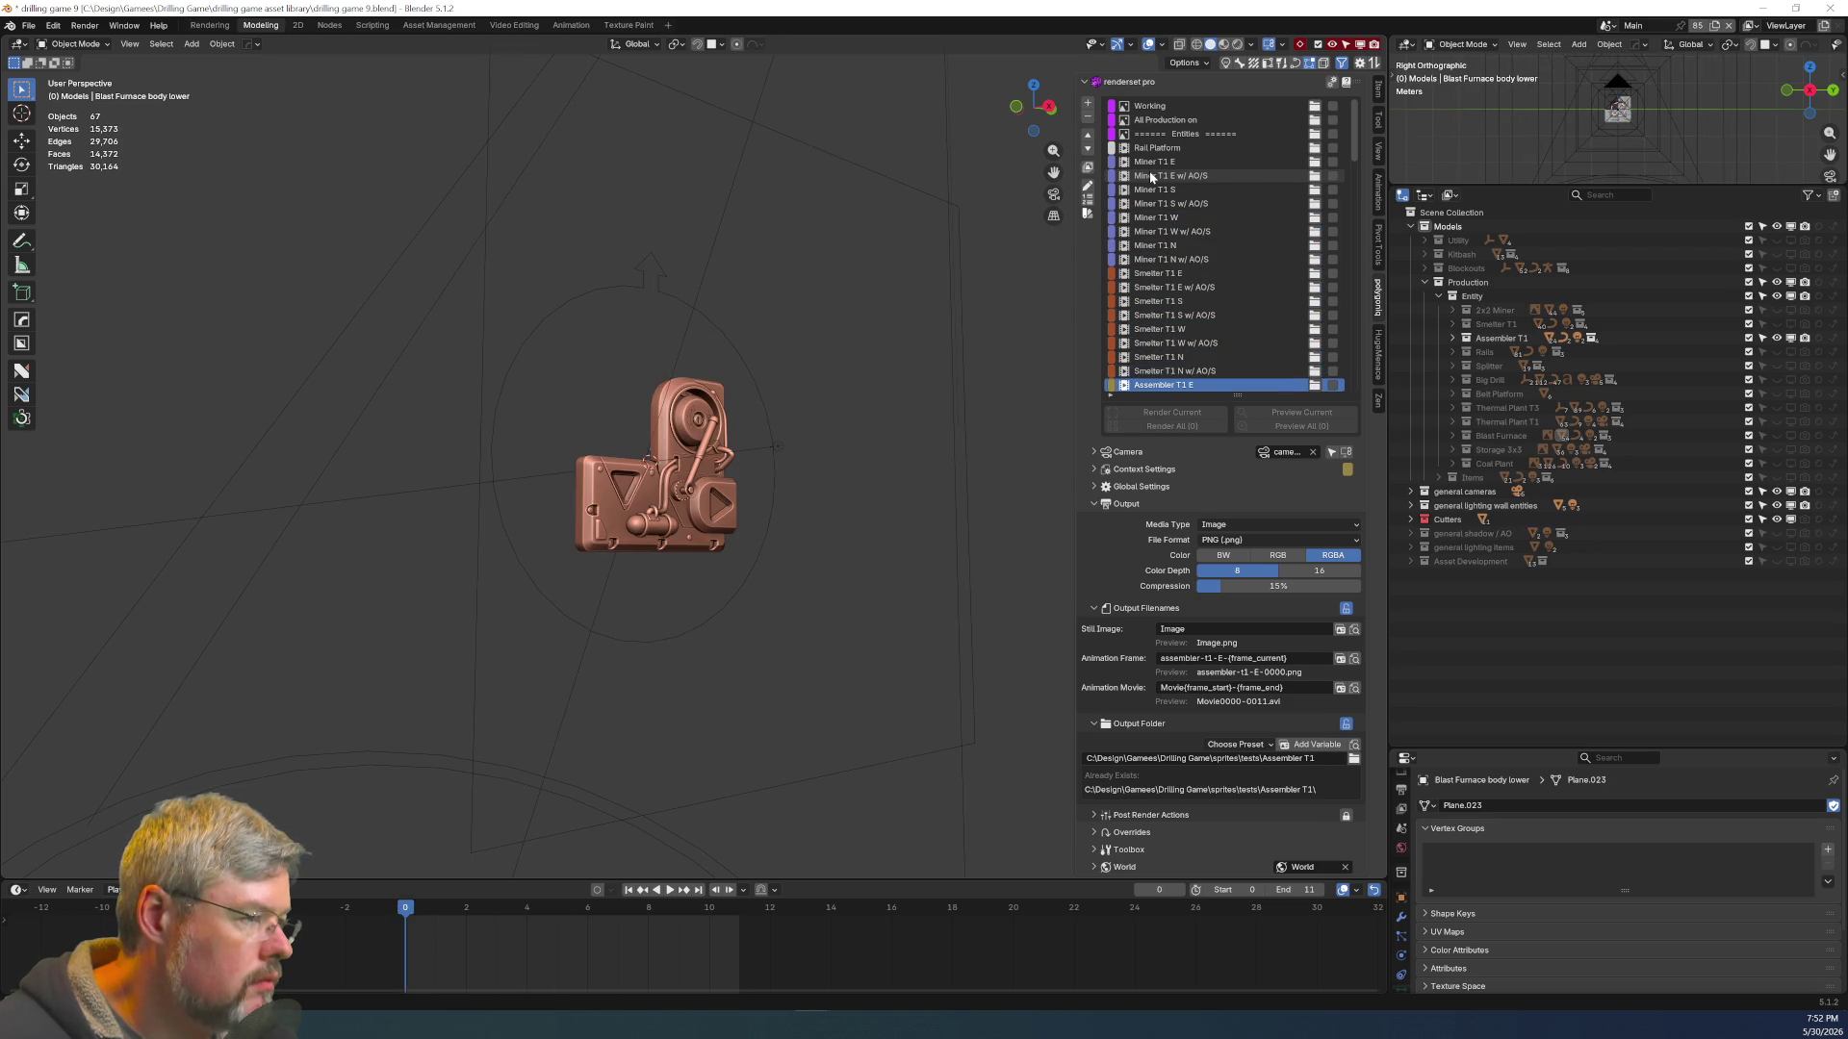
pyautogui.press('Down')
pyautogui.press('Down')
pyautogui.press('Down')
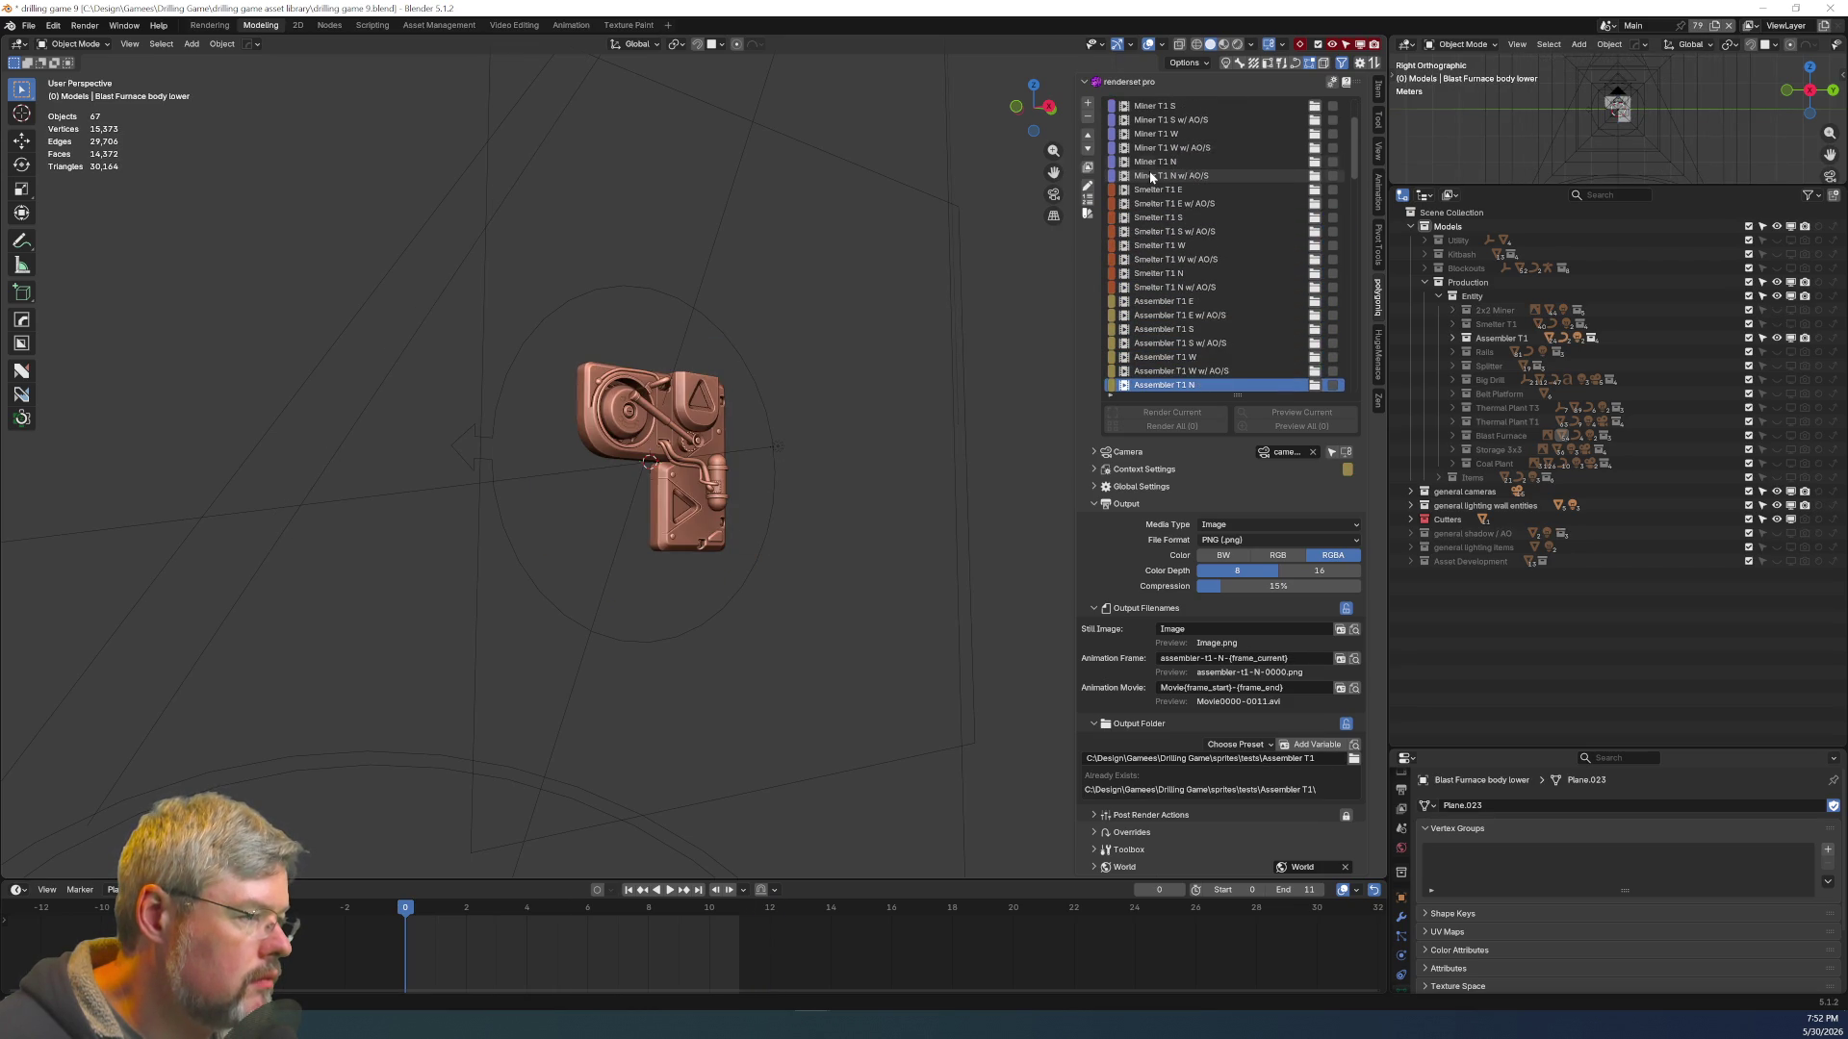
pyautogui.press('Down')
pyautogui.press('Down')
pyautogui.press('Down')
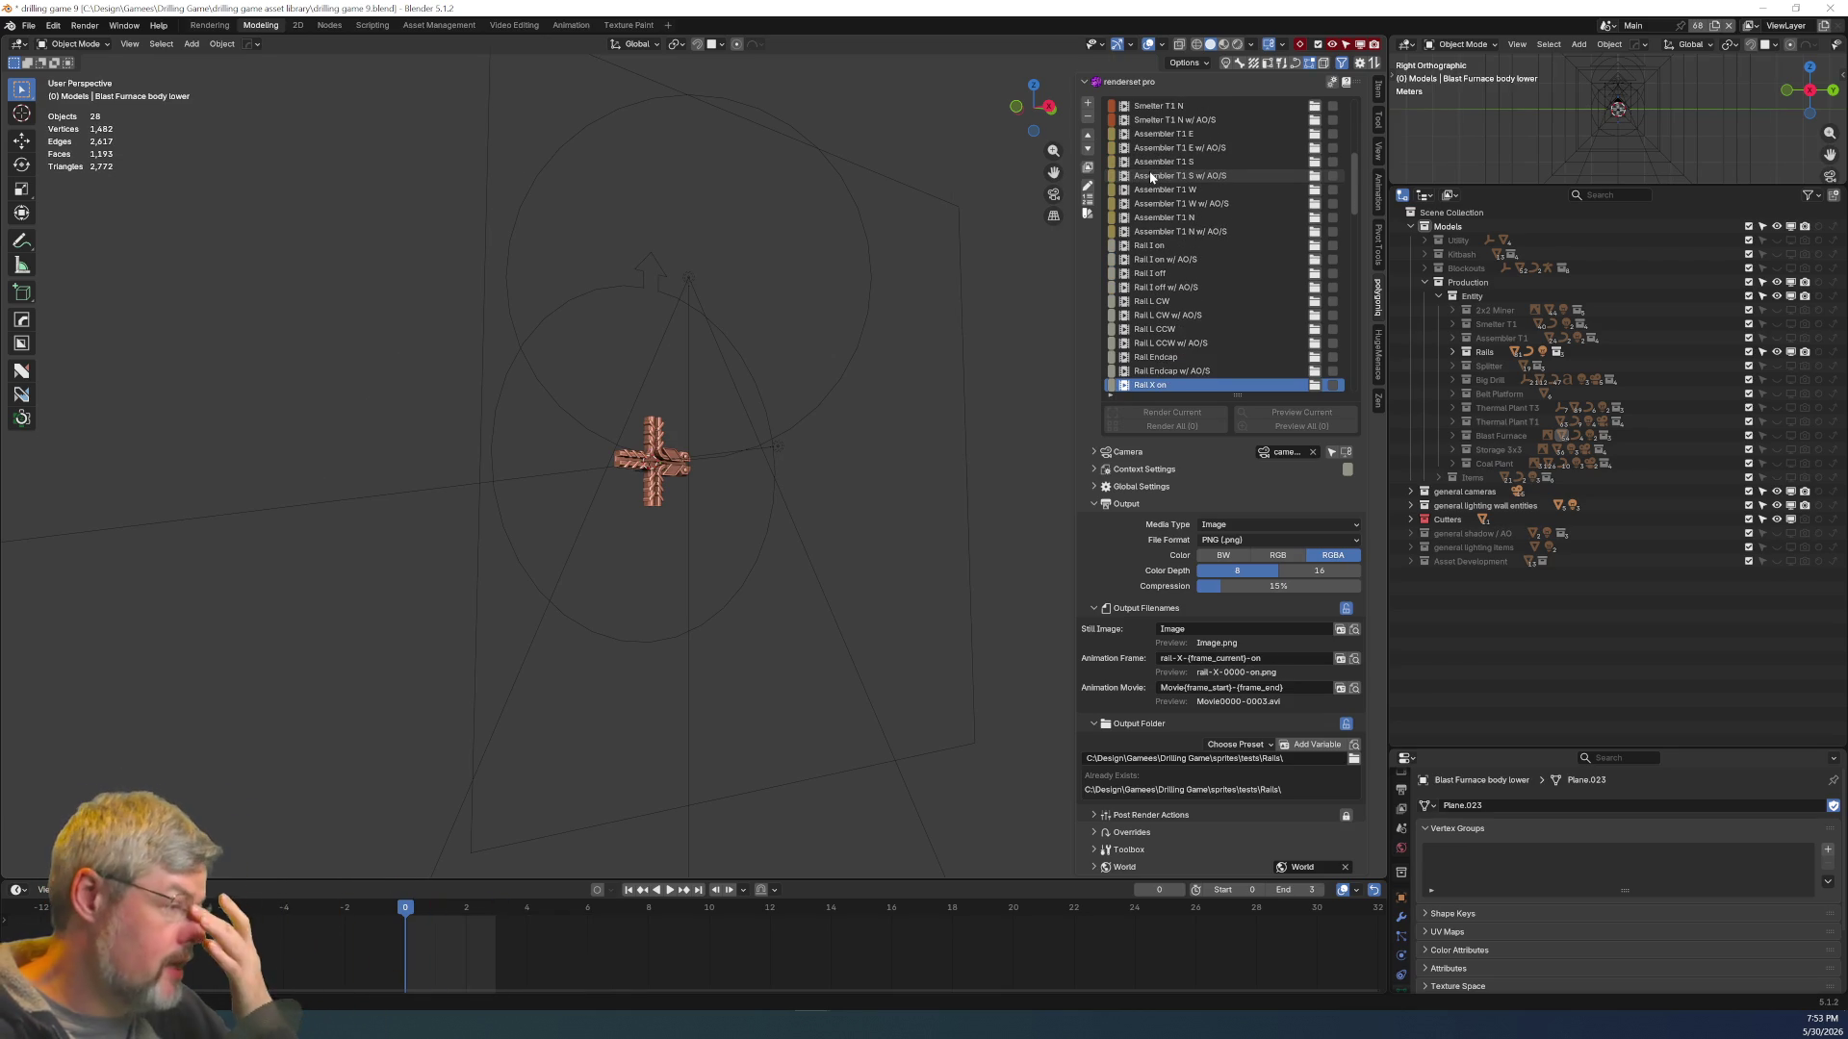
# Scroll past the Rail T and Splitter entries down to Big Drill – Body
pyautogui.keyDown('ctrl'); pyautogui.scroll(-5, 1151, 176); pyautogui.keyUp('ctrl')
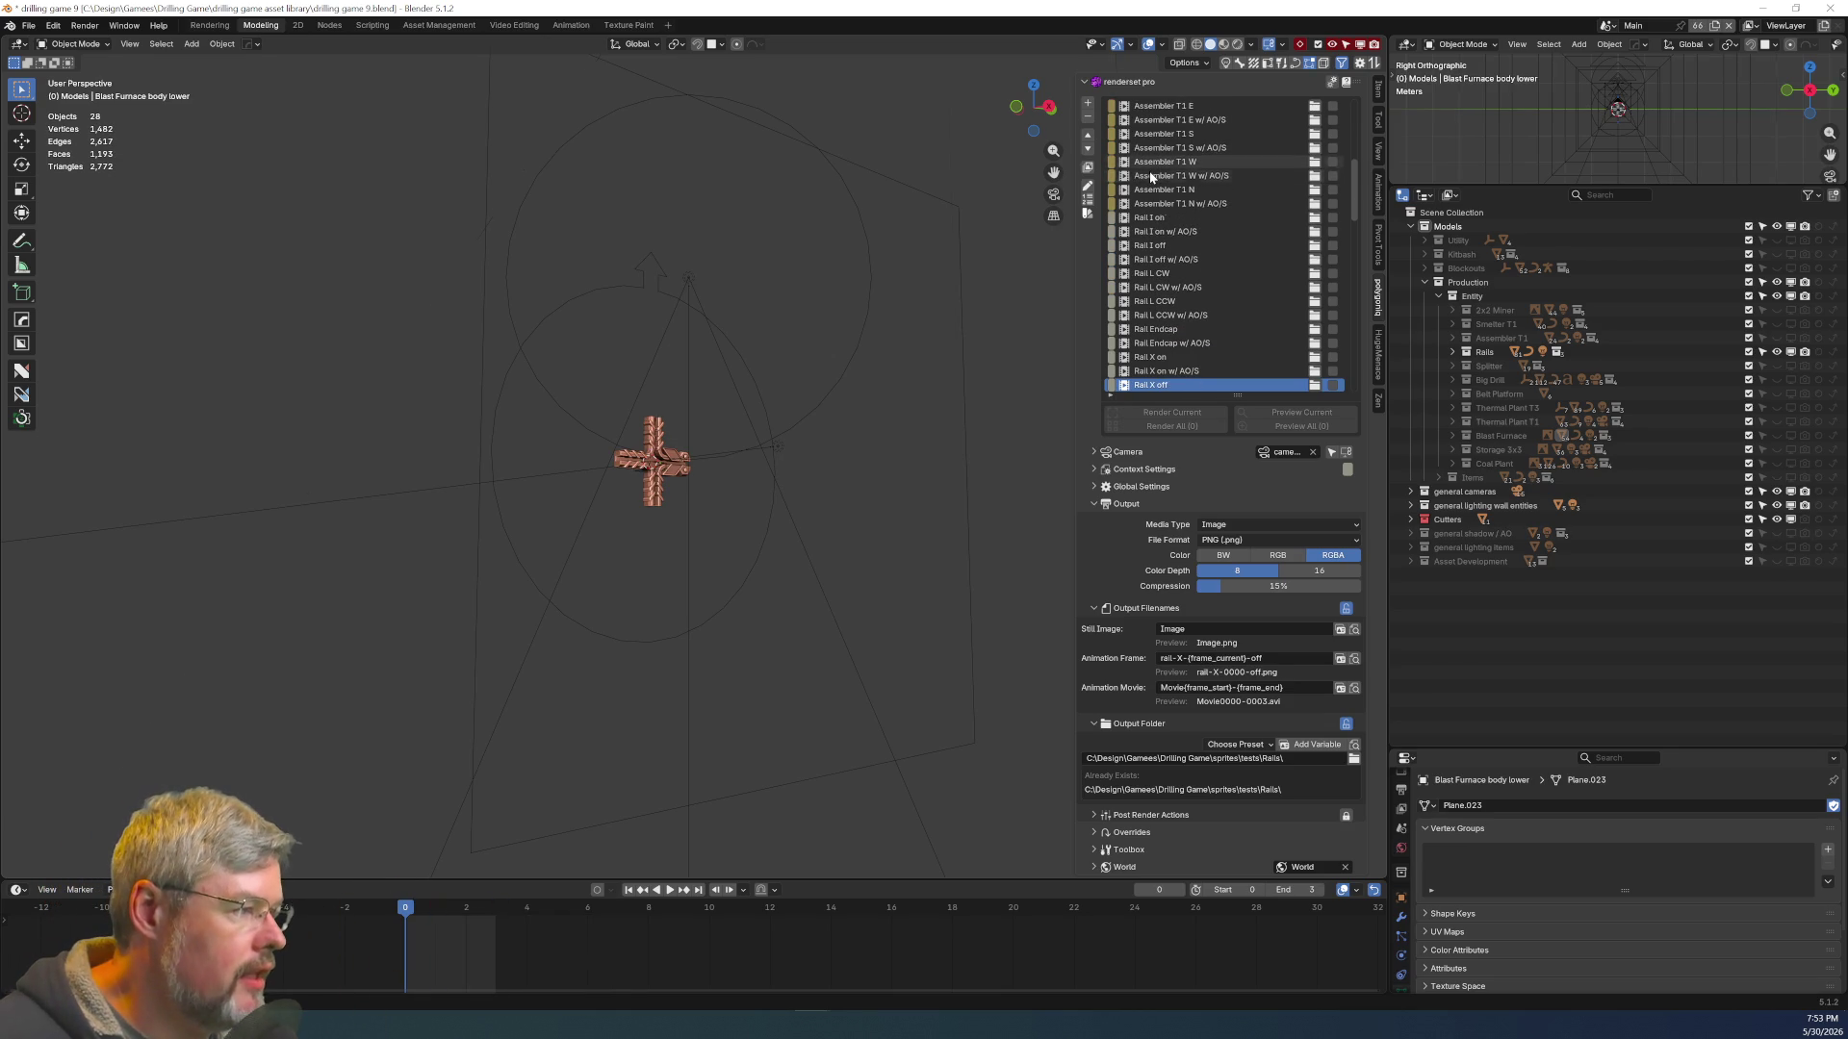
pyautogui.keyDown('ctrl'); pyautogui.scroll(-5, 1151, 176); pyautogui.keyUp('ctrl')
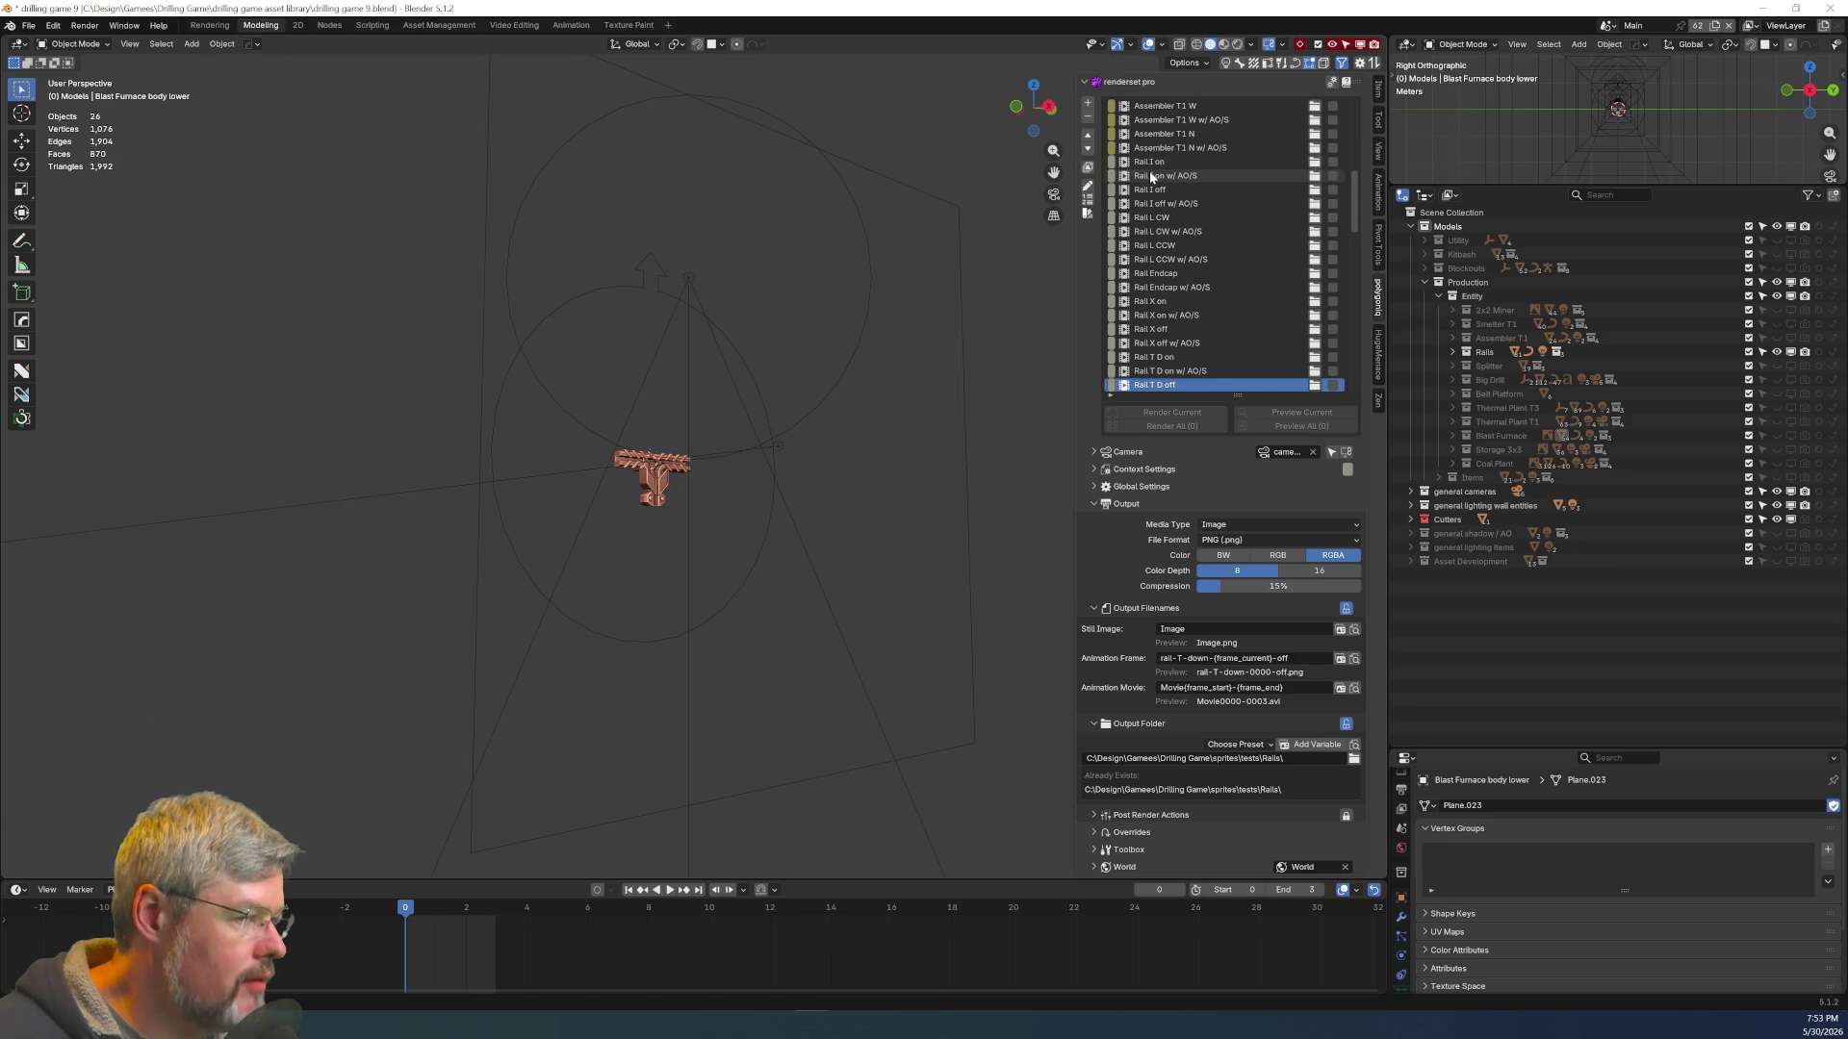
pyautogui.keyDown('ctrl'); pyautogui.scroll(-4, 1152, 176); pyautogui.keyUp('ctrl')
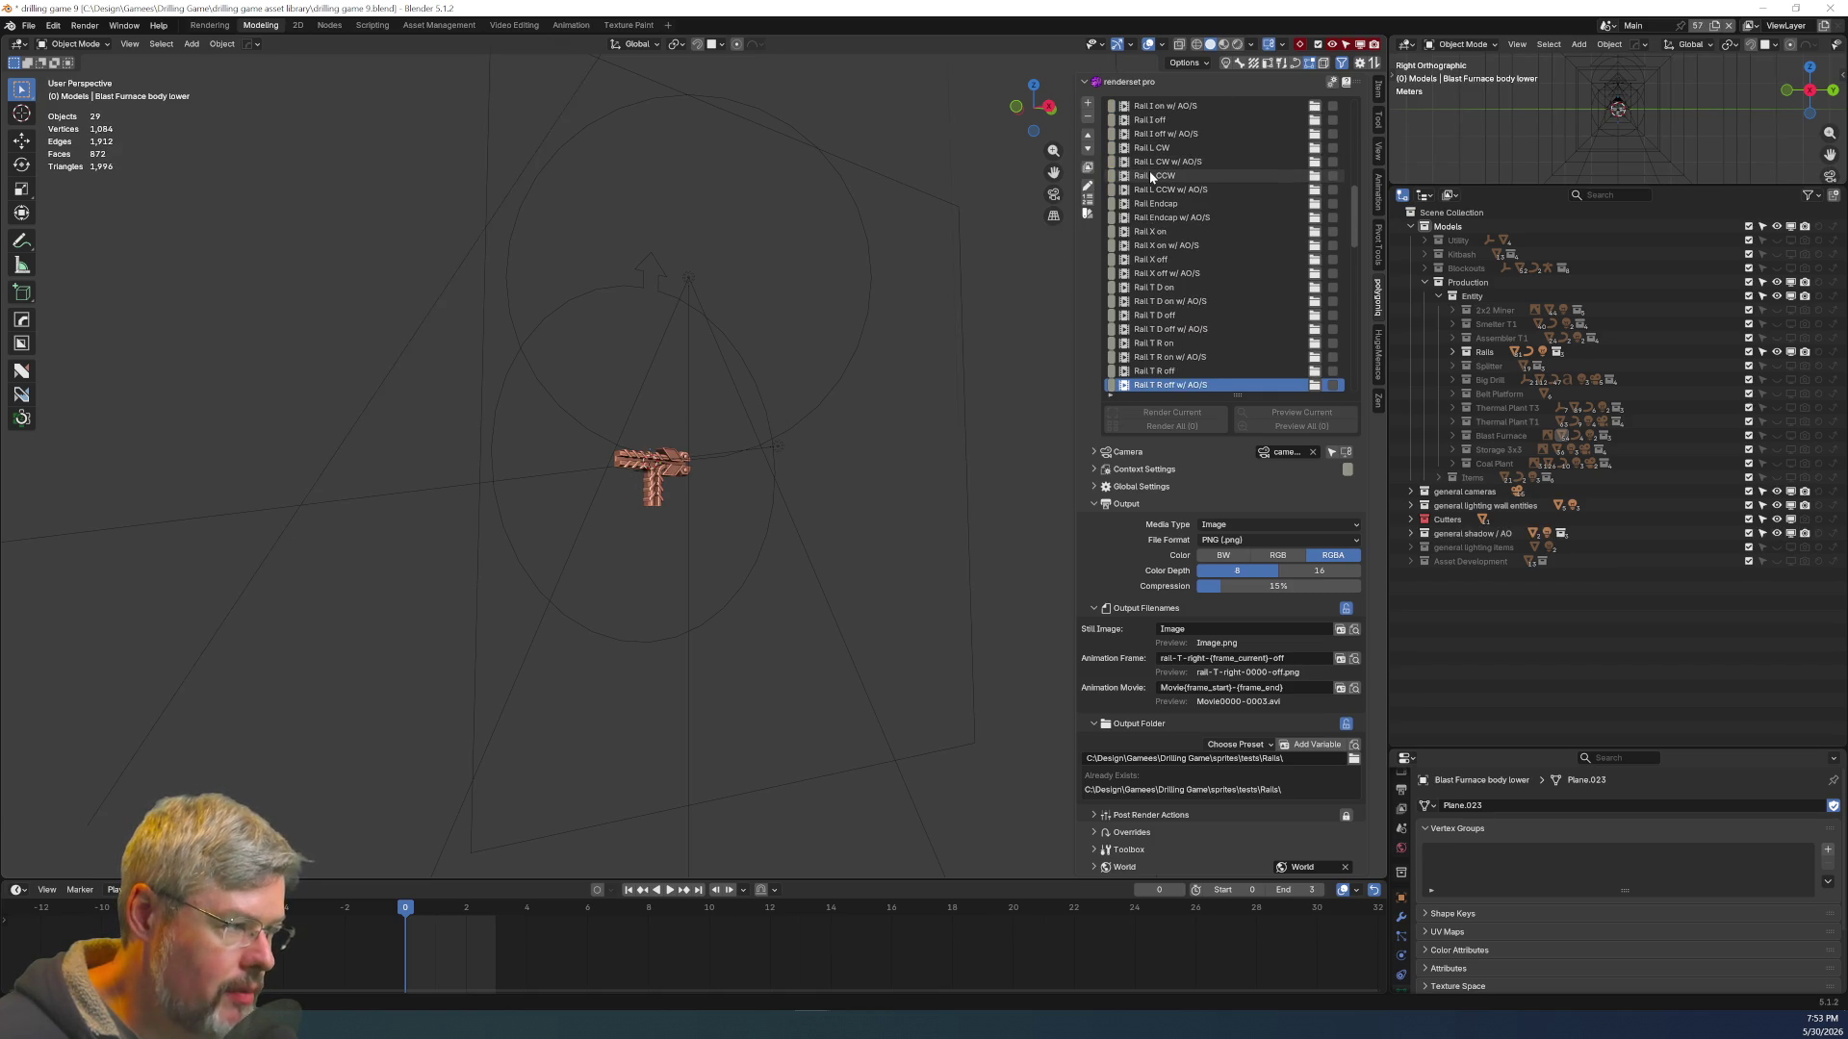
pyautogui.keyDown('ctrl'); pyautogui.scroll(-2, 1151, 176); pyautogui.keyUp('ctrl')
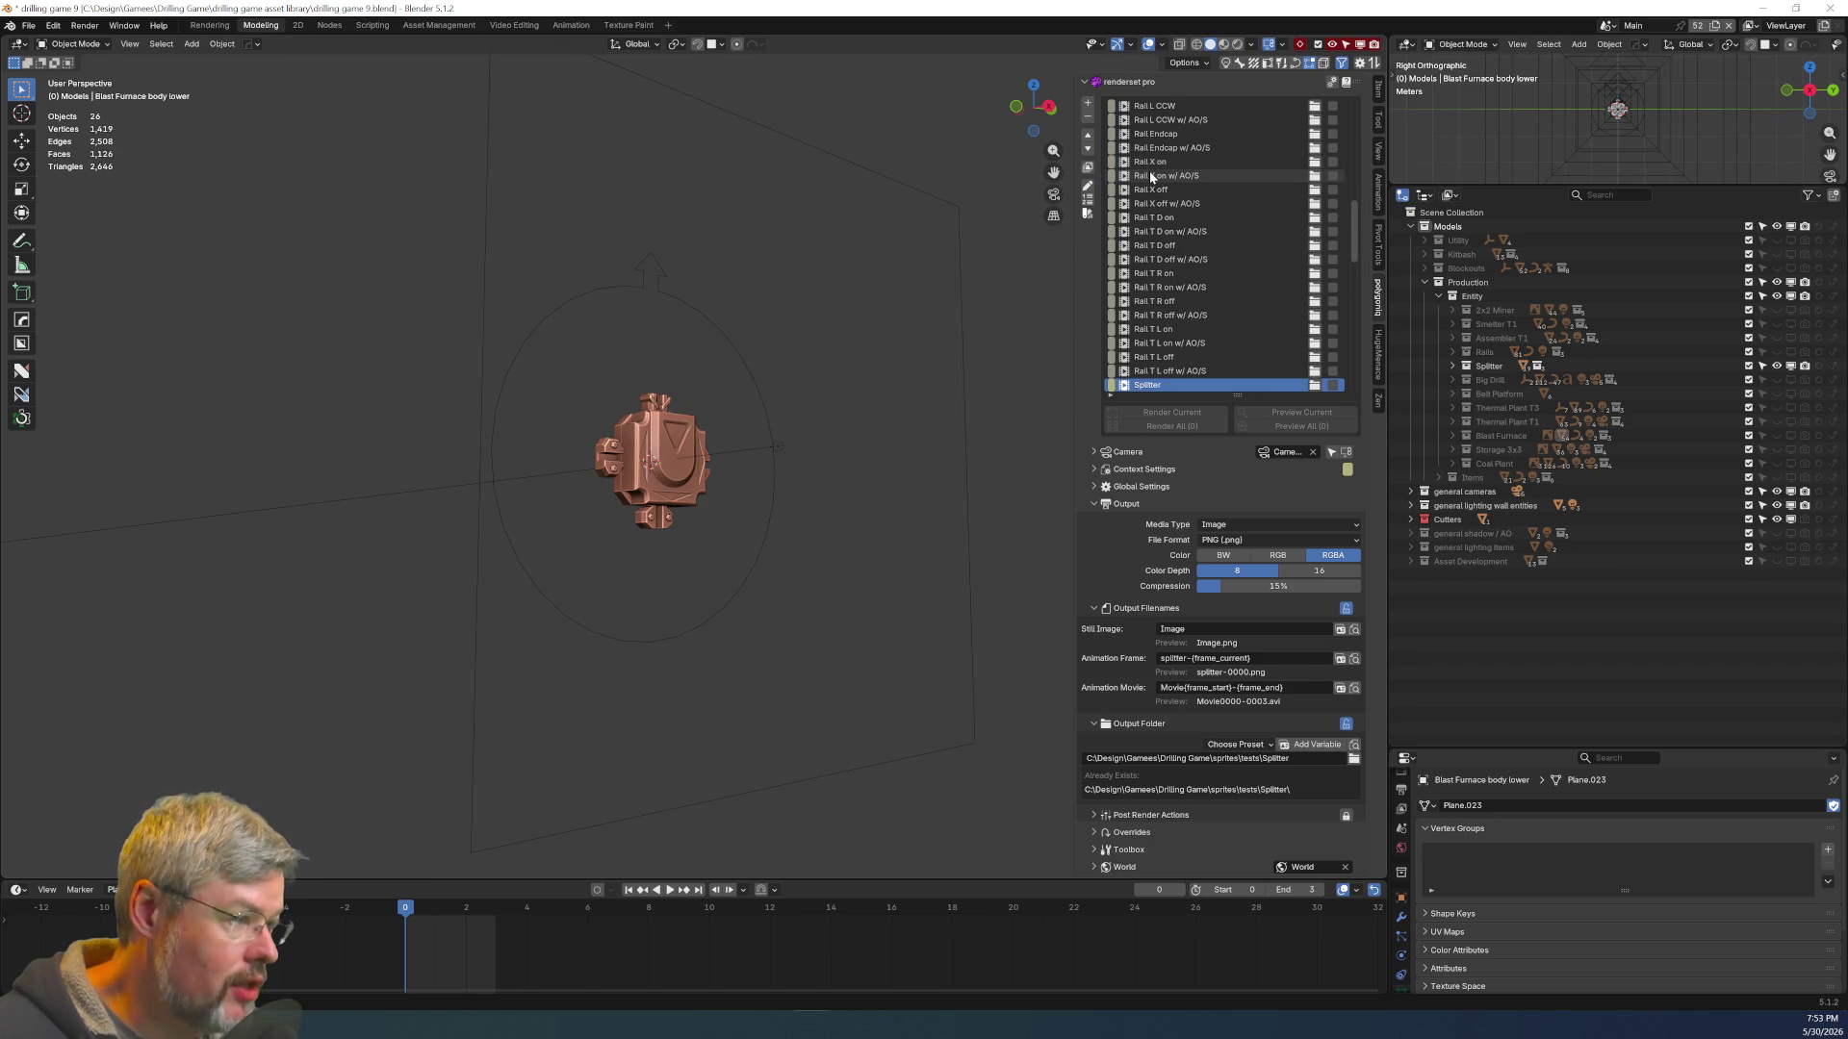
pyautogui.keyDown('ctrl'); pyautogui.scroll(-4, 1151, 176); pyautogui.keyUp('ctrl')
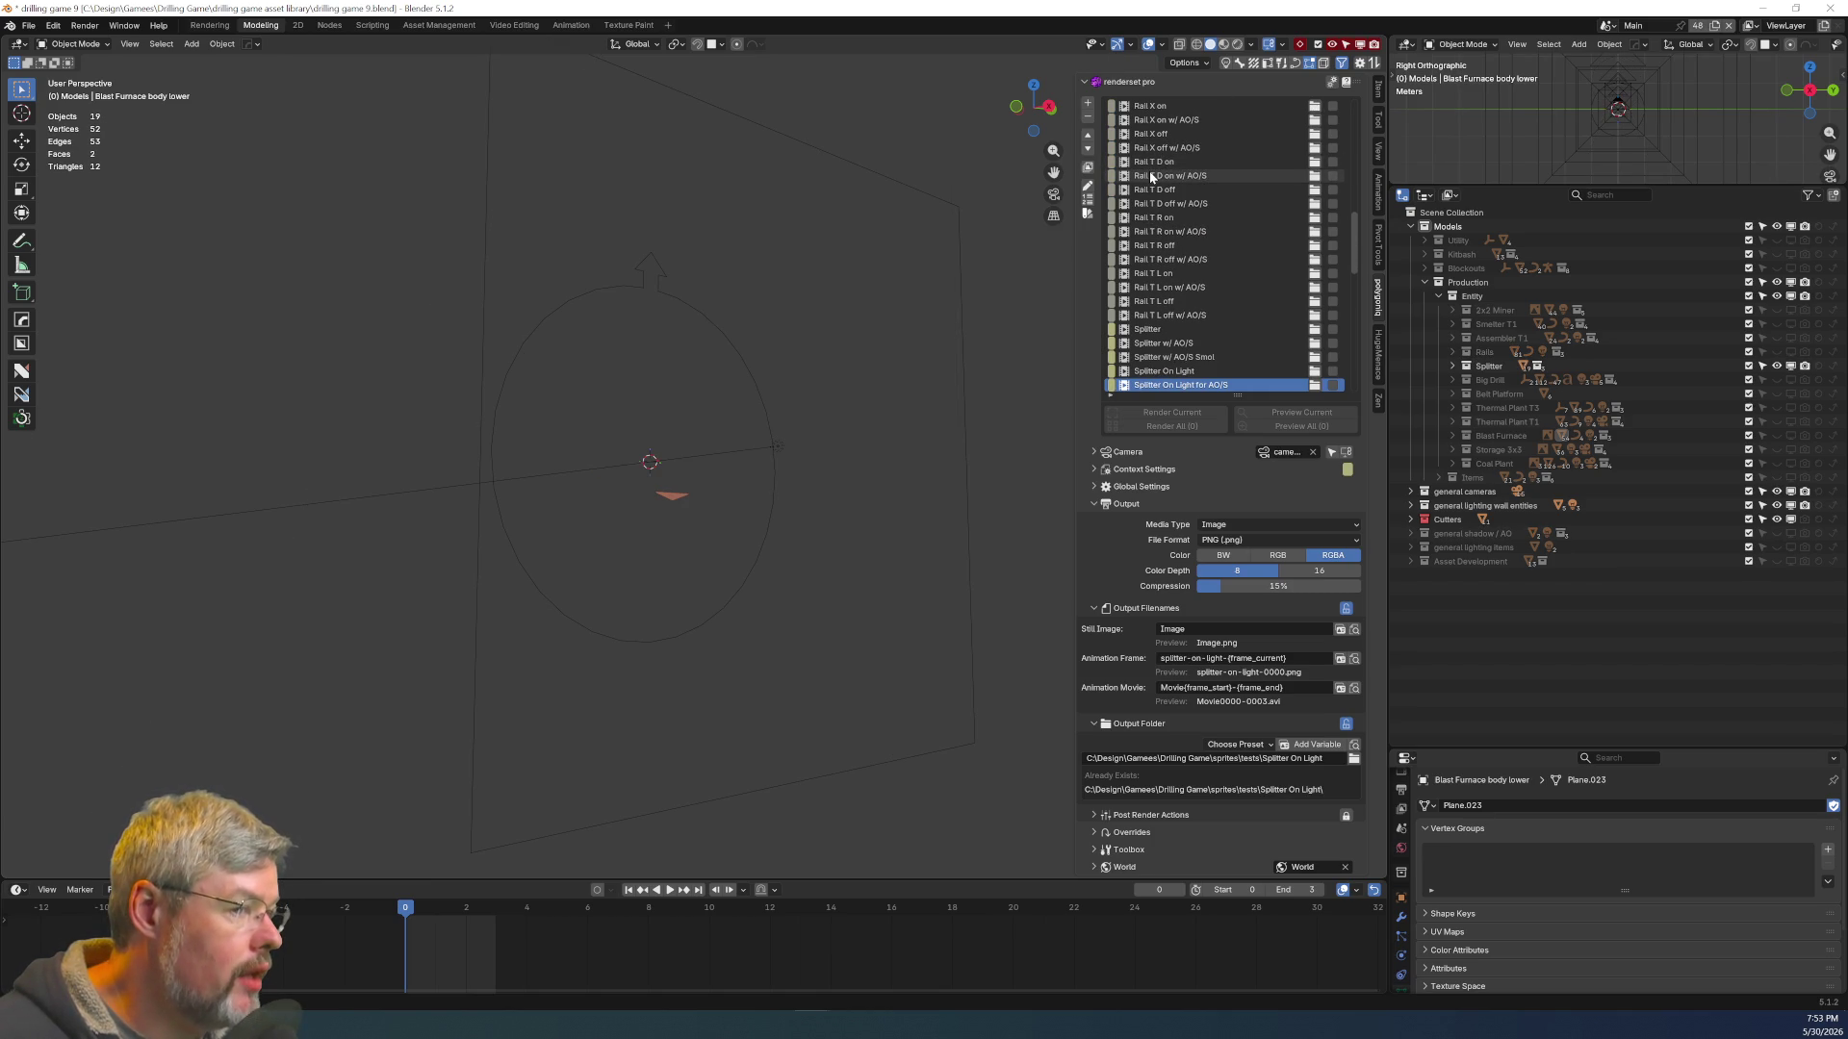
pyautogui.keyDown('ctrl'); pyautogui.scroll(-4, 1151, 176); pyautogui.keyUp('ctrl')
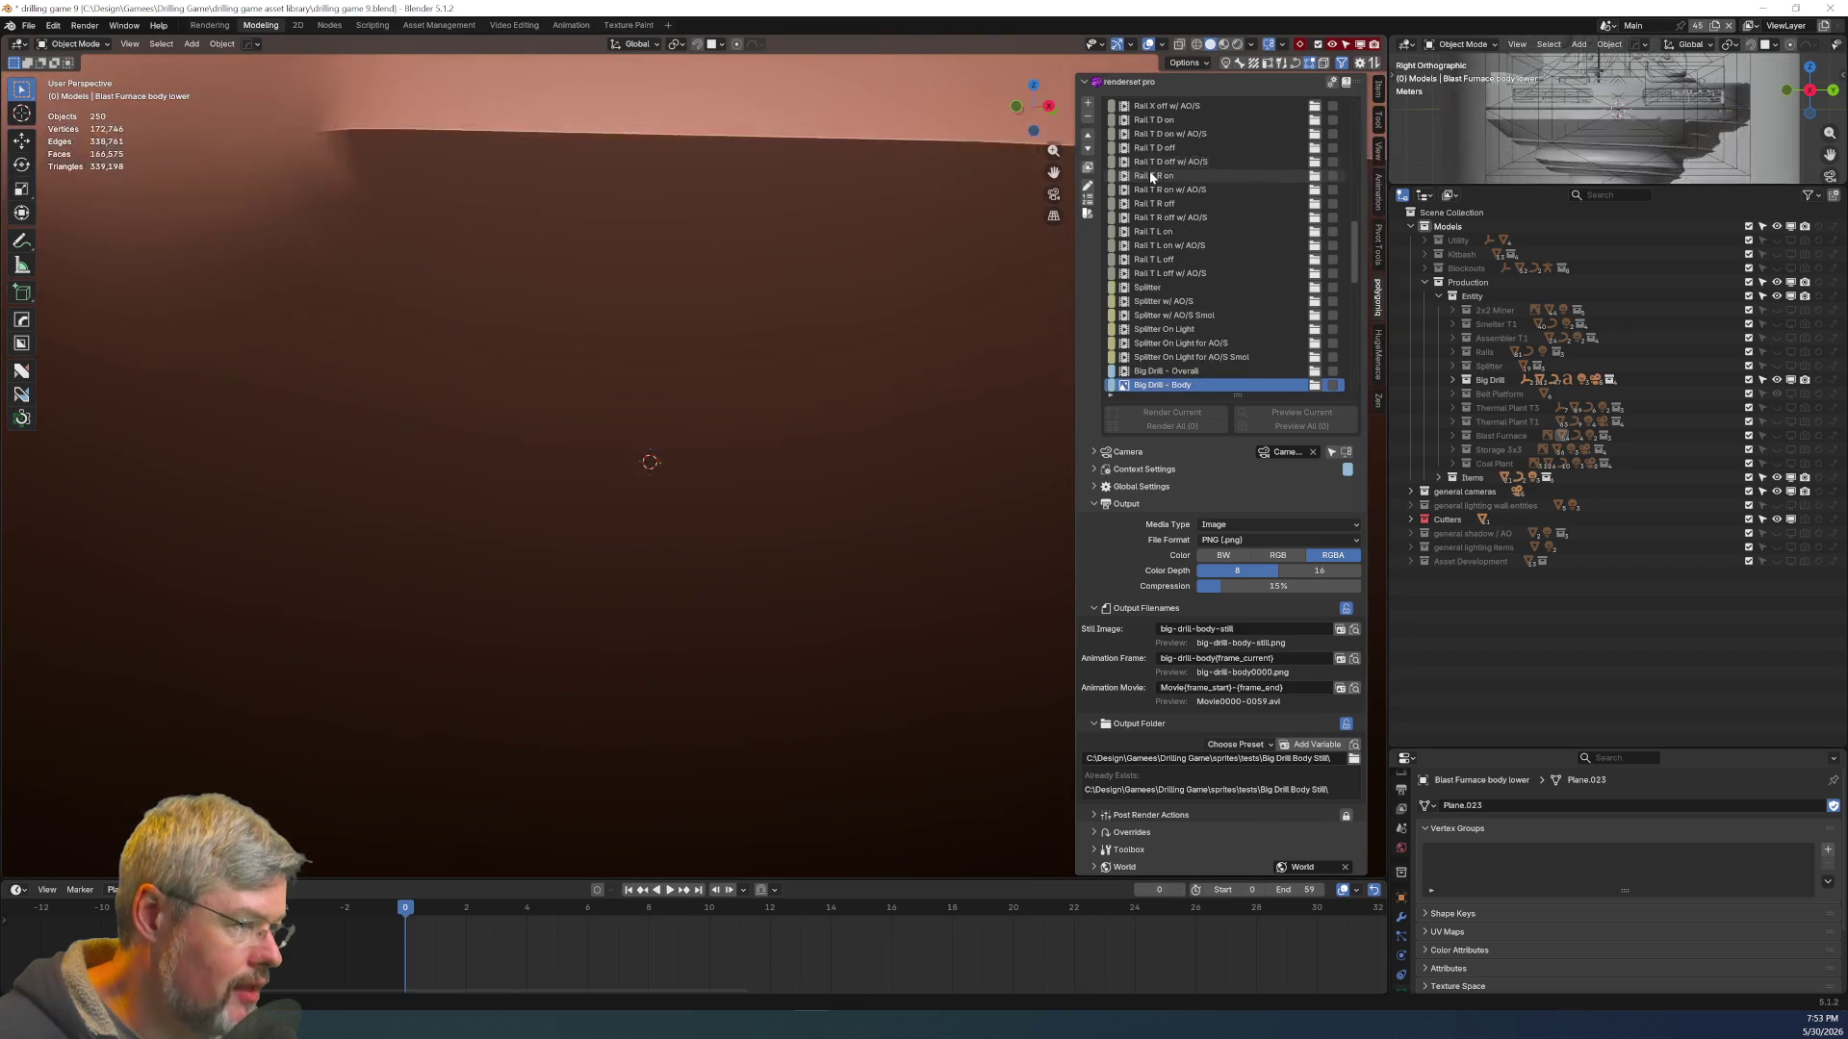
# Scroll through the Big Drill, Thermal Plant, Storage, Coal Plant, Decal Making and Items entries to Copper Wire
pyautogui.keyDown('ctrl'); pyautogui.scroll(-5, 1151, 176); pyautogui.keyUp('ctrl')
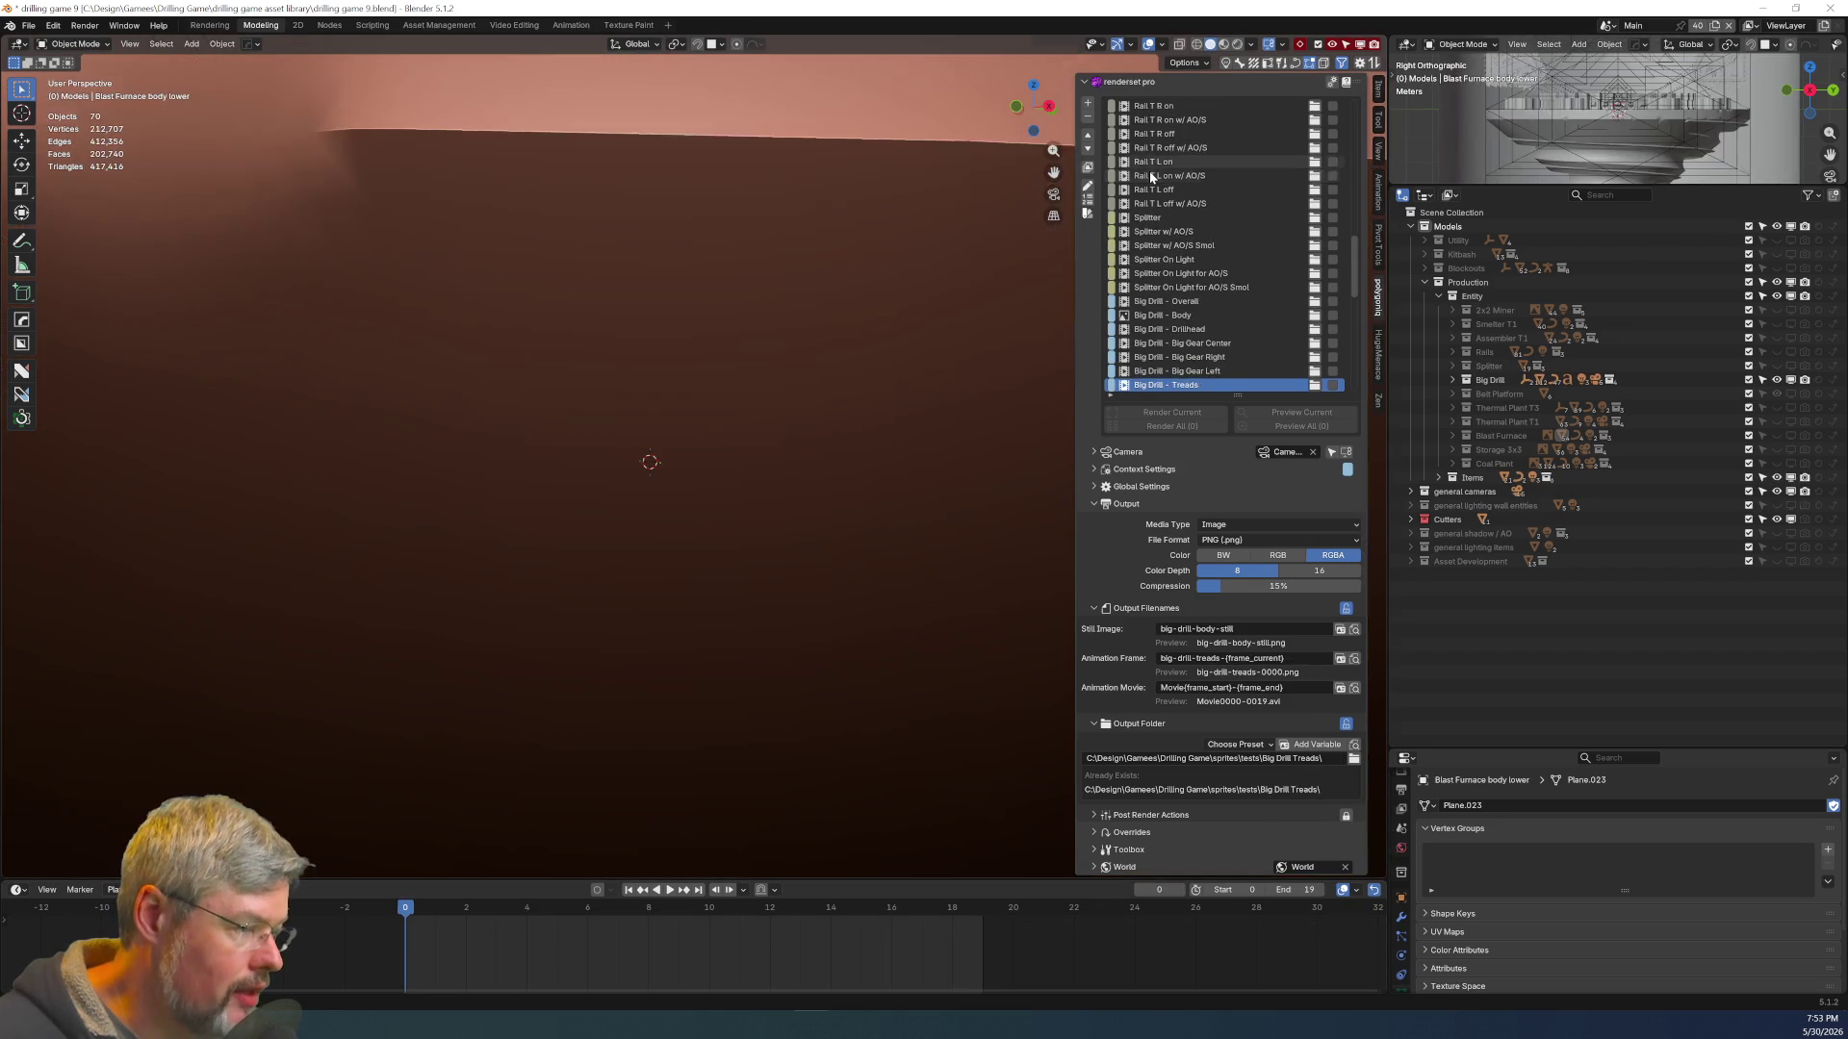
pyautogui.keyDown('ctrl'); pyautogui.scroll(-2, 1151, 176); pyautogui.keyUp('ctrl')
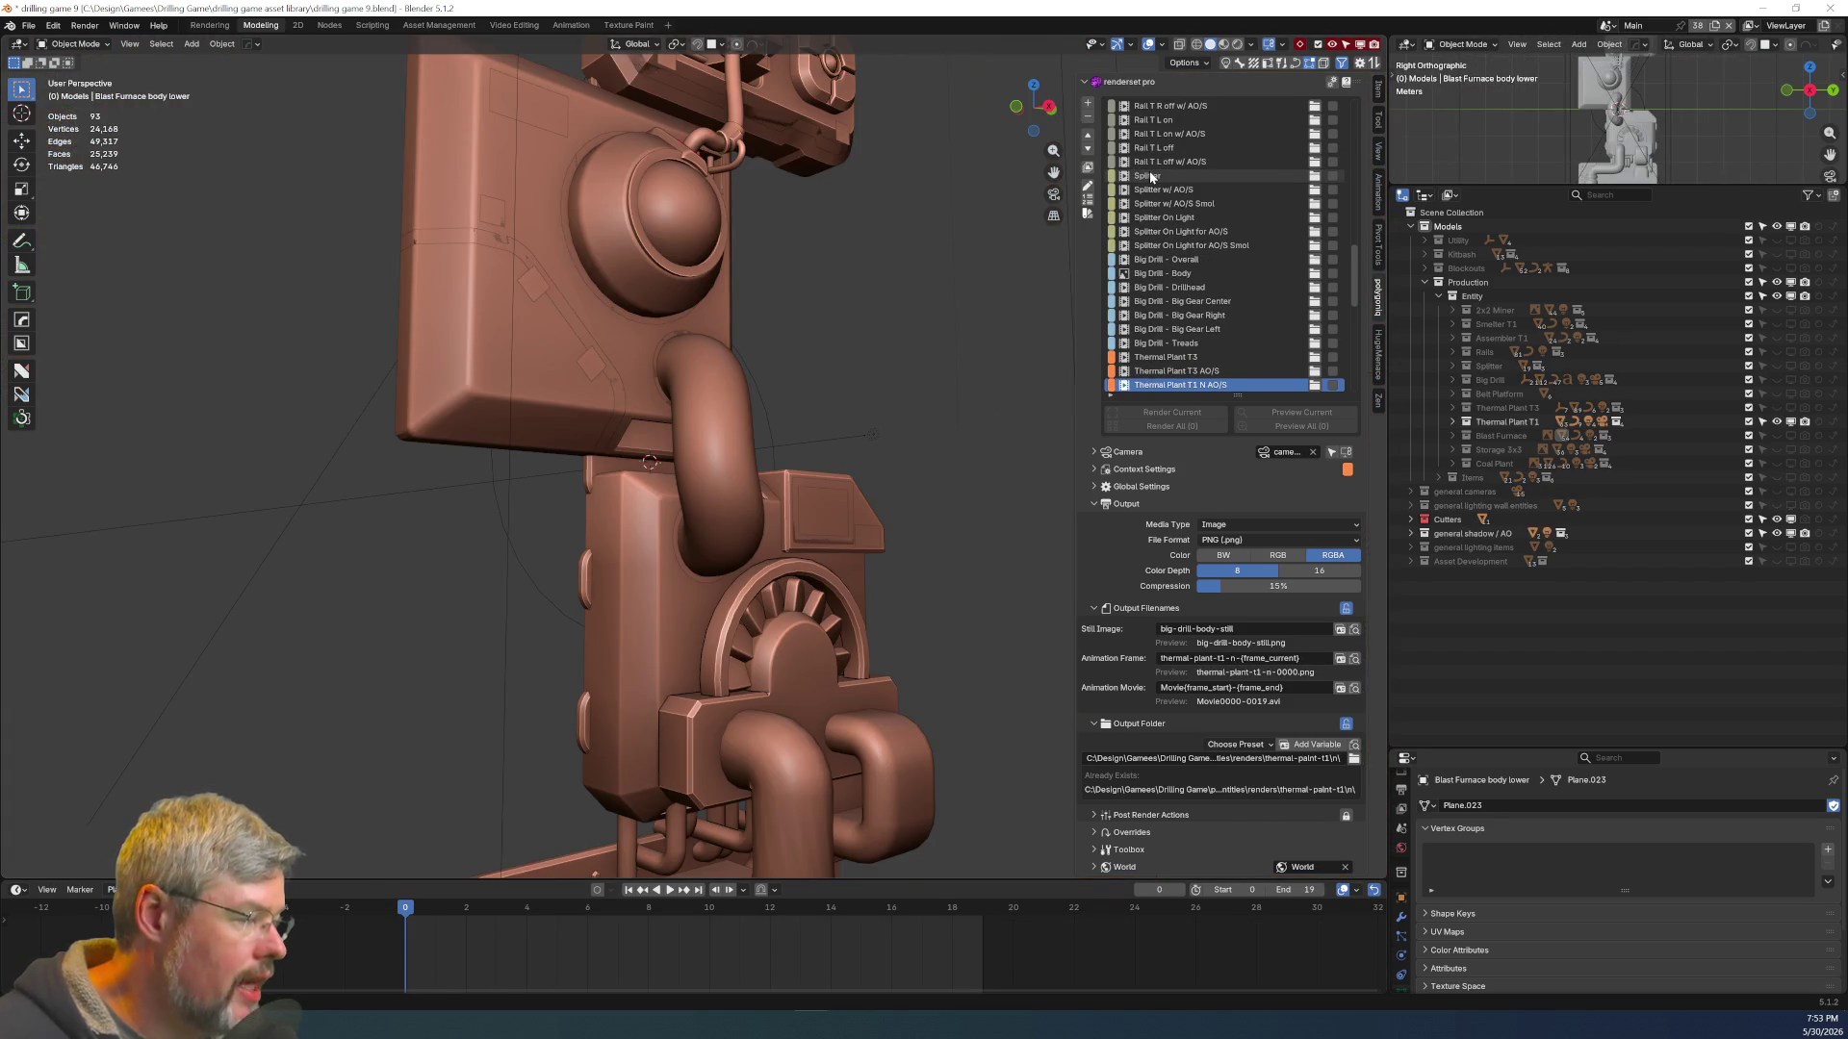
pyautogui.keyDown('ctrl'); pyautogui.scroll(-3, 1151, 176); pyautogui.keyUp('ctrl')
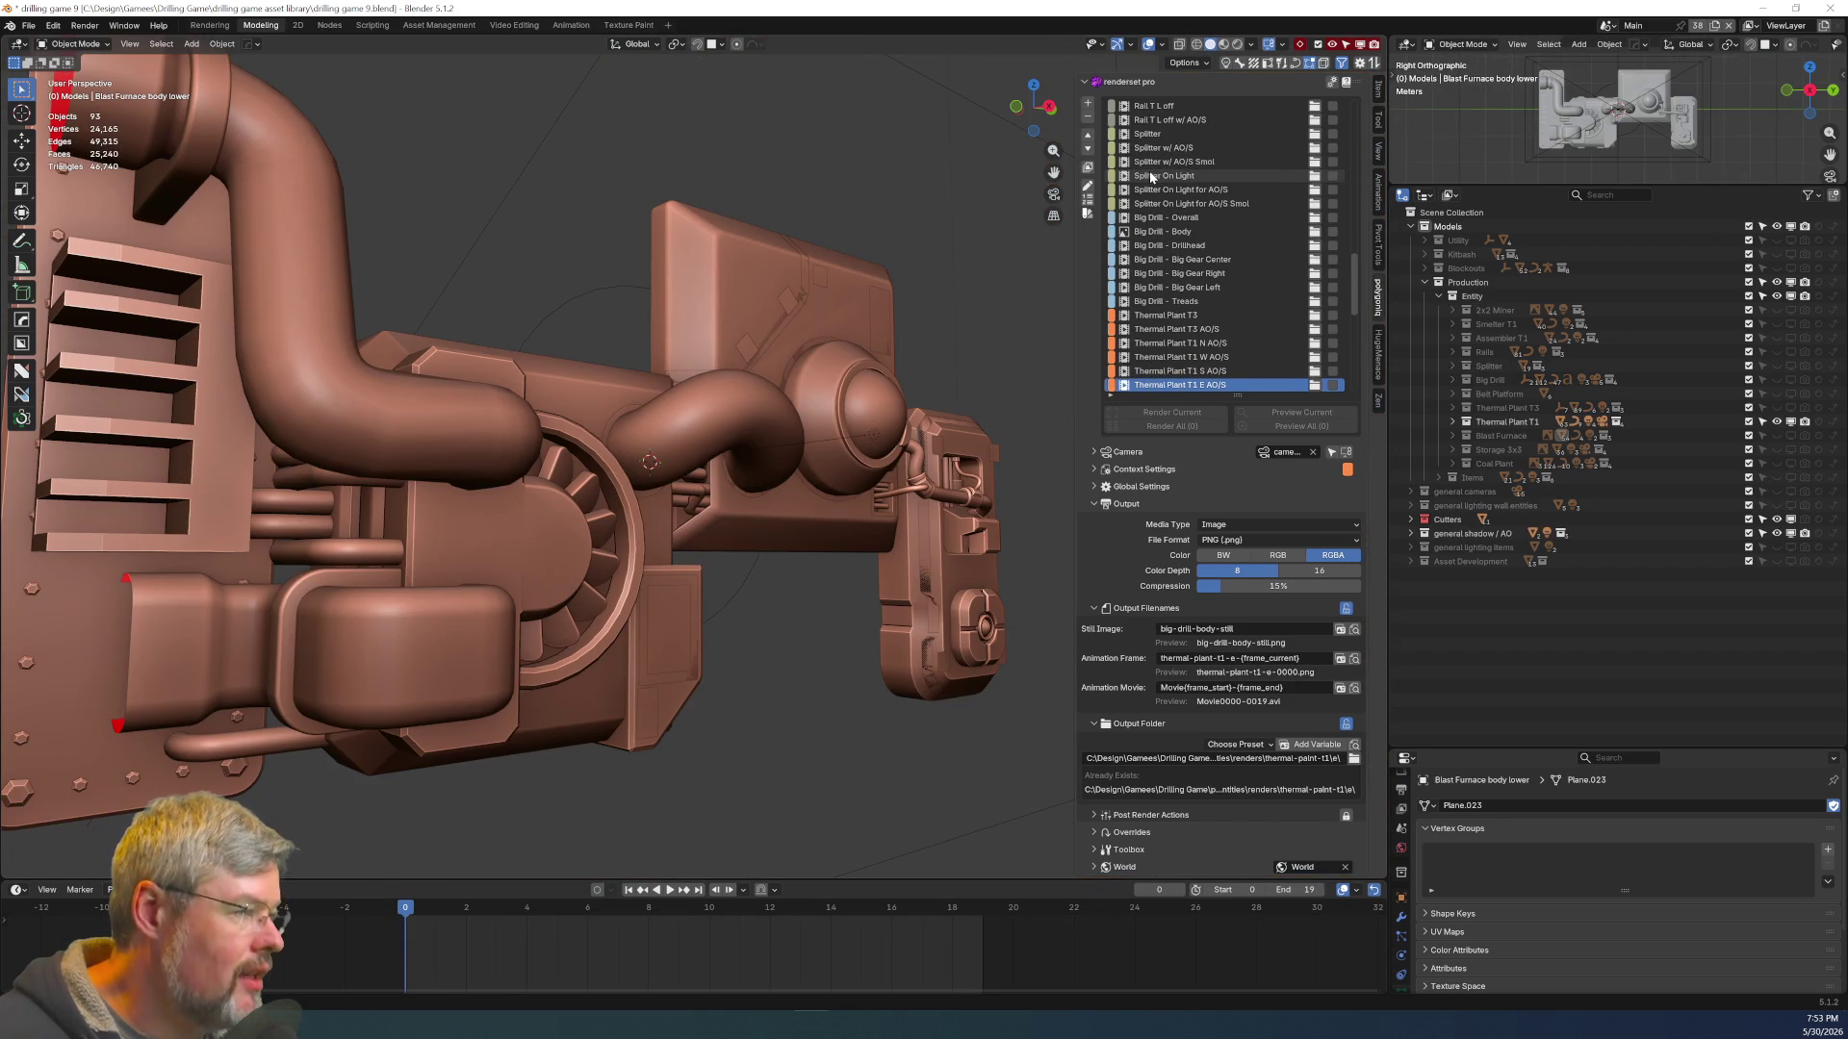
pyautogui.keyDown('ctrl'); pyautogui.scroll(-2, 1151, 176); pyautogui.keyUp('ctrl')
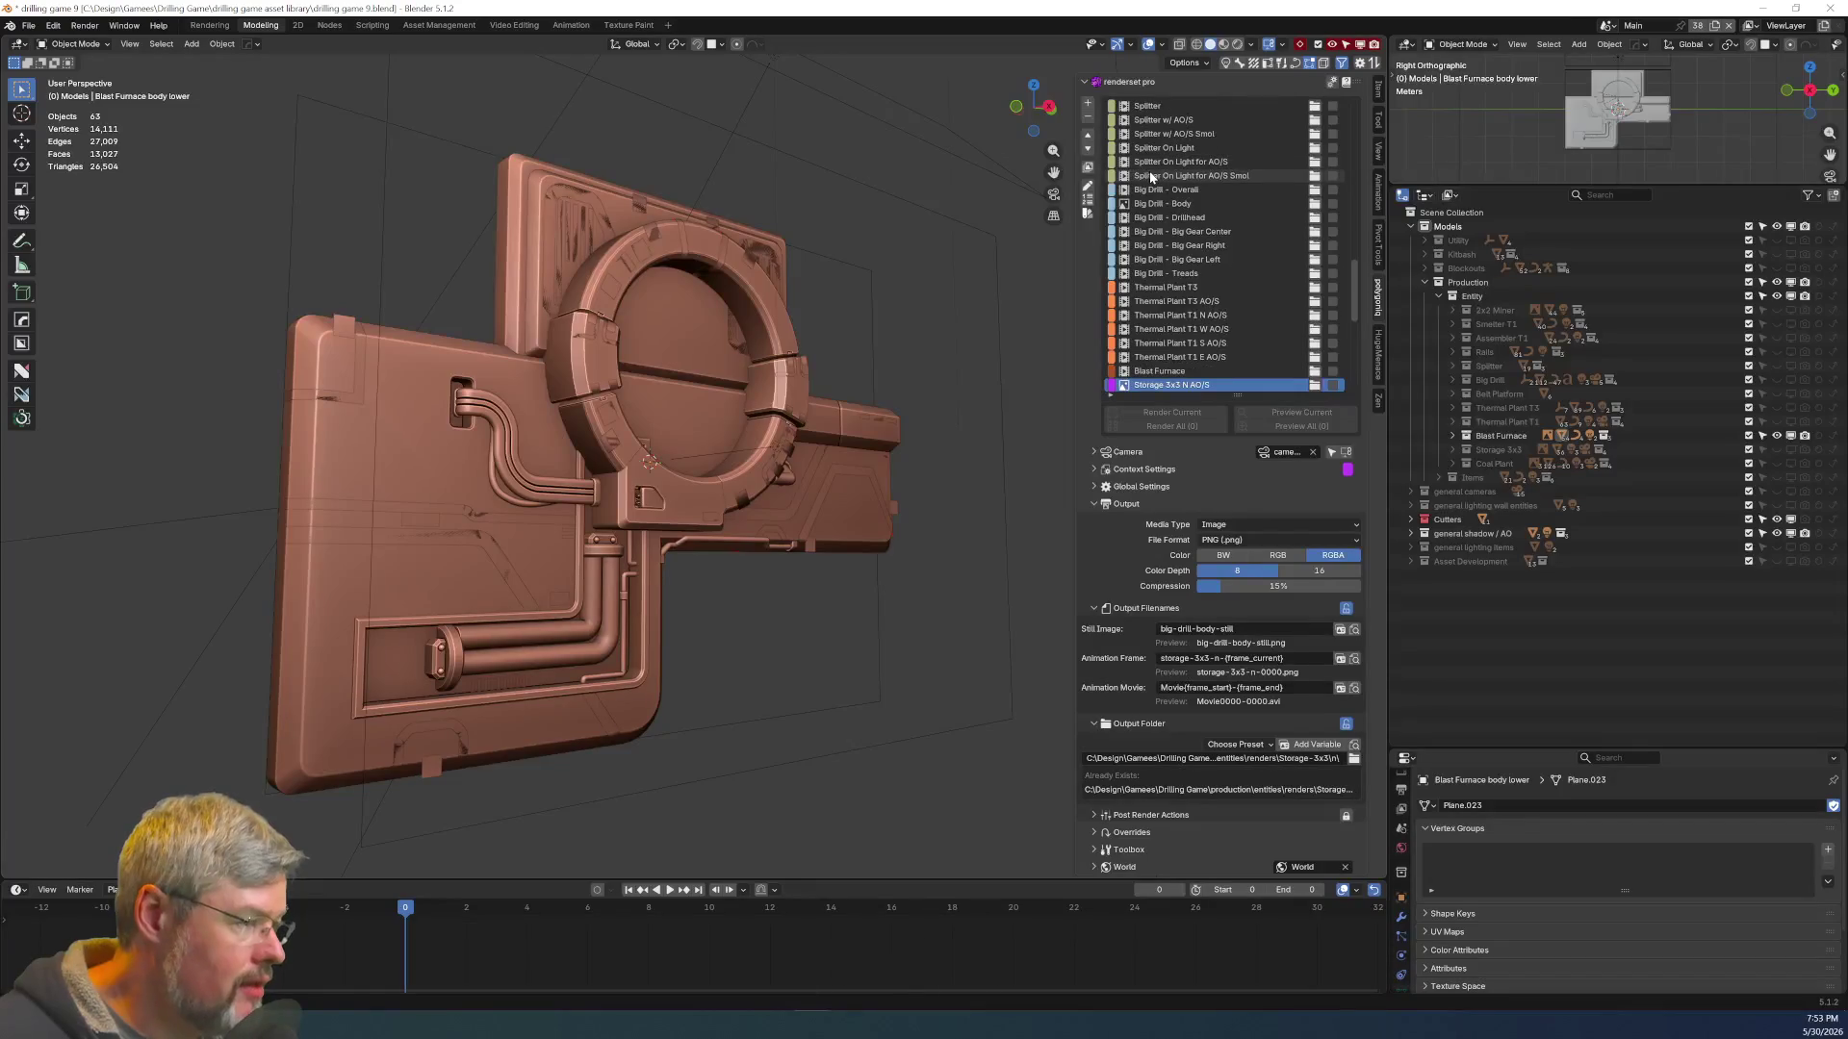
pyautogui.keyDown('ctrl'); pyautogui.scroll(-4, 1151, 176); pyautogui.keyUp('ctrl')
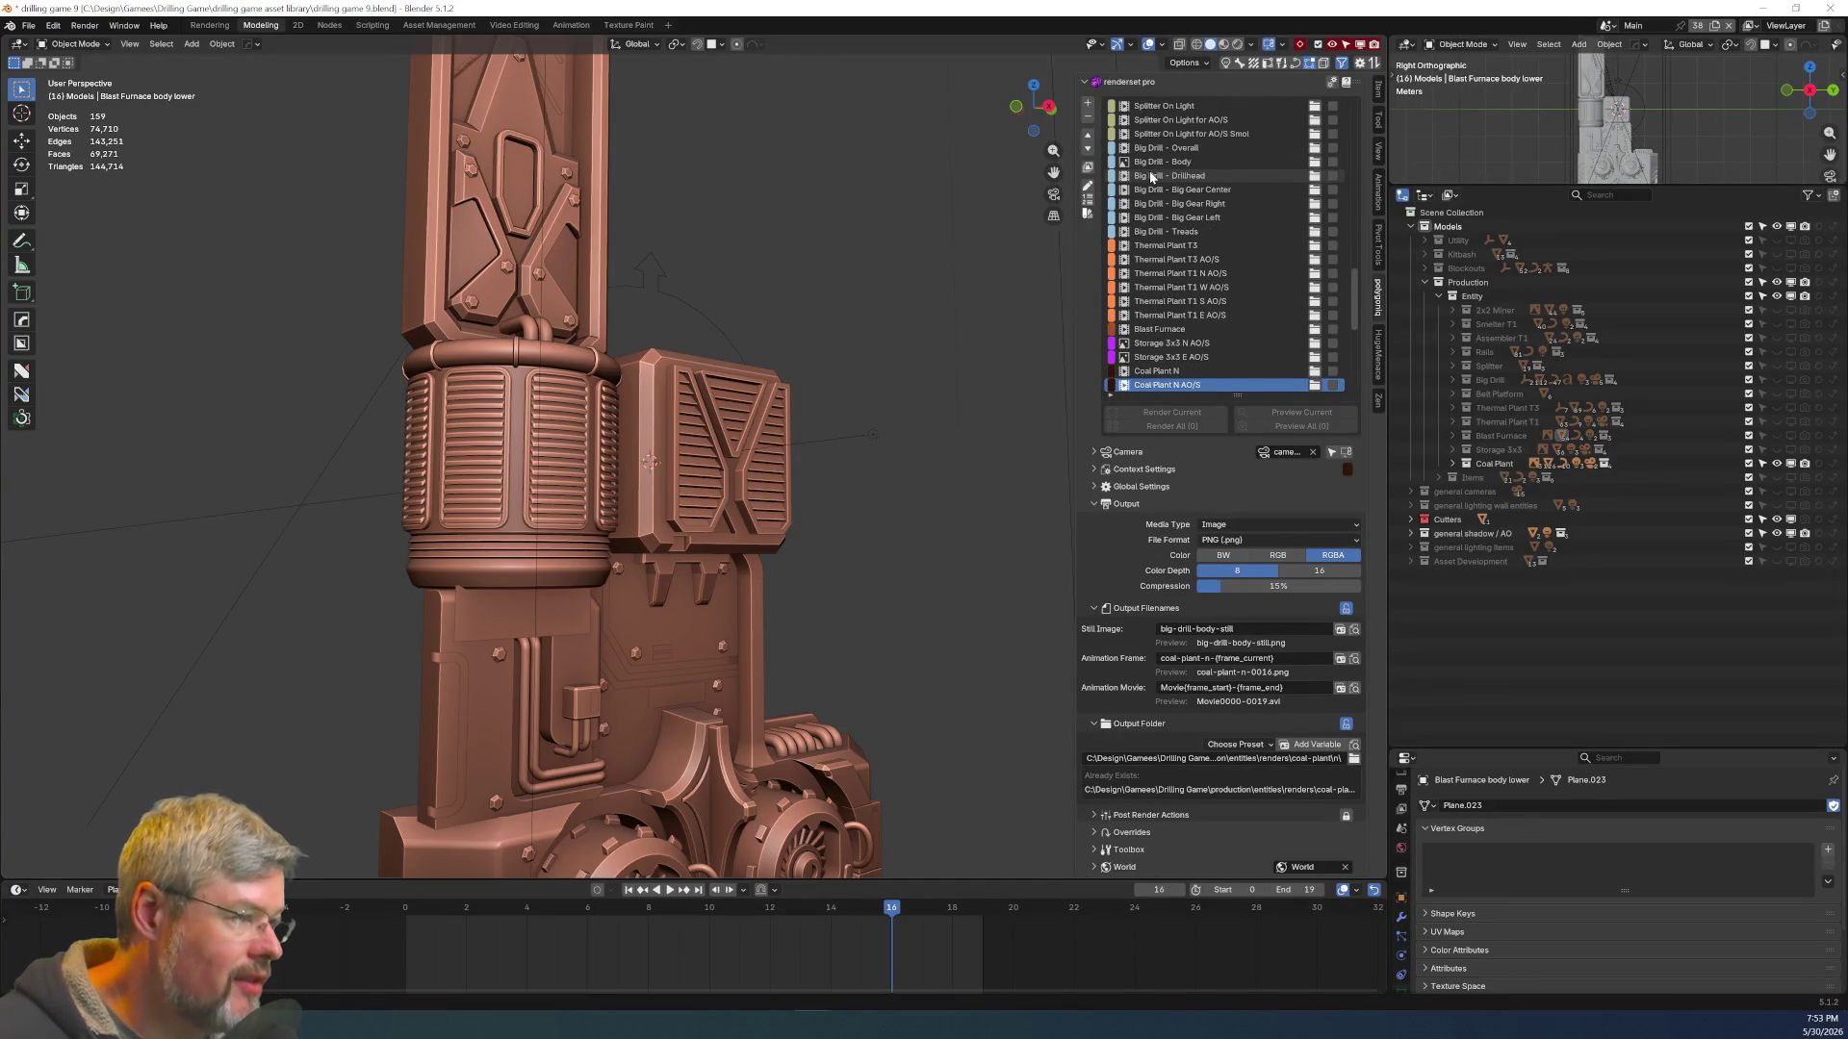
pyautogui.keyDown('ctrl'); pyautogui.scroll(-3, 1151, 176); pyautogui.keyUp('ctrl')
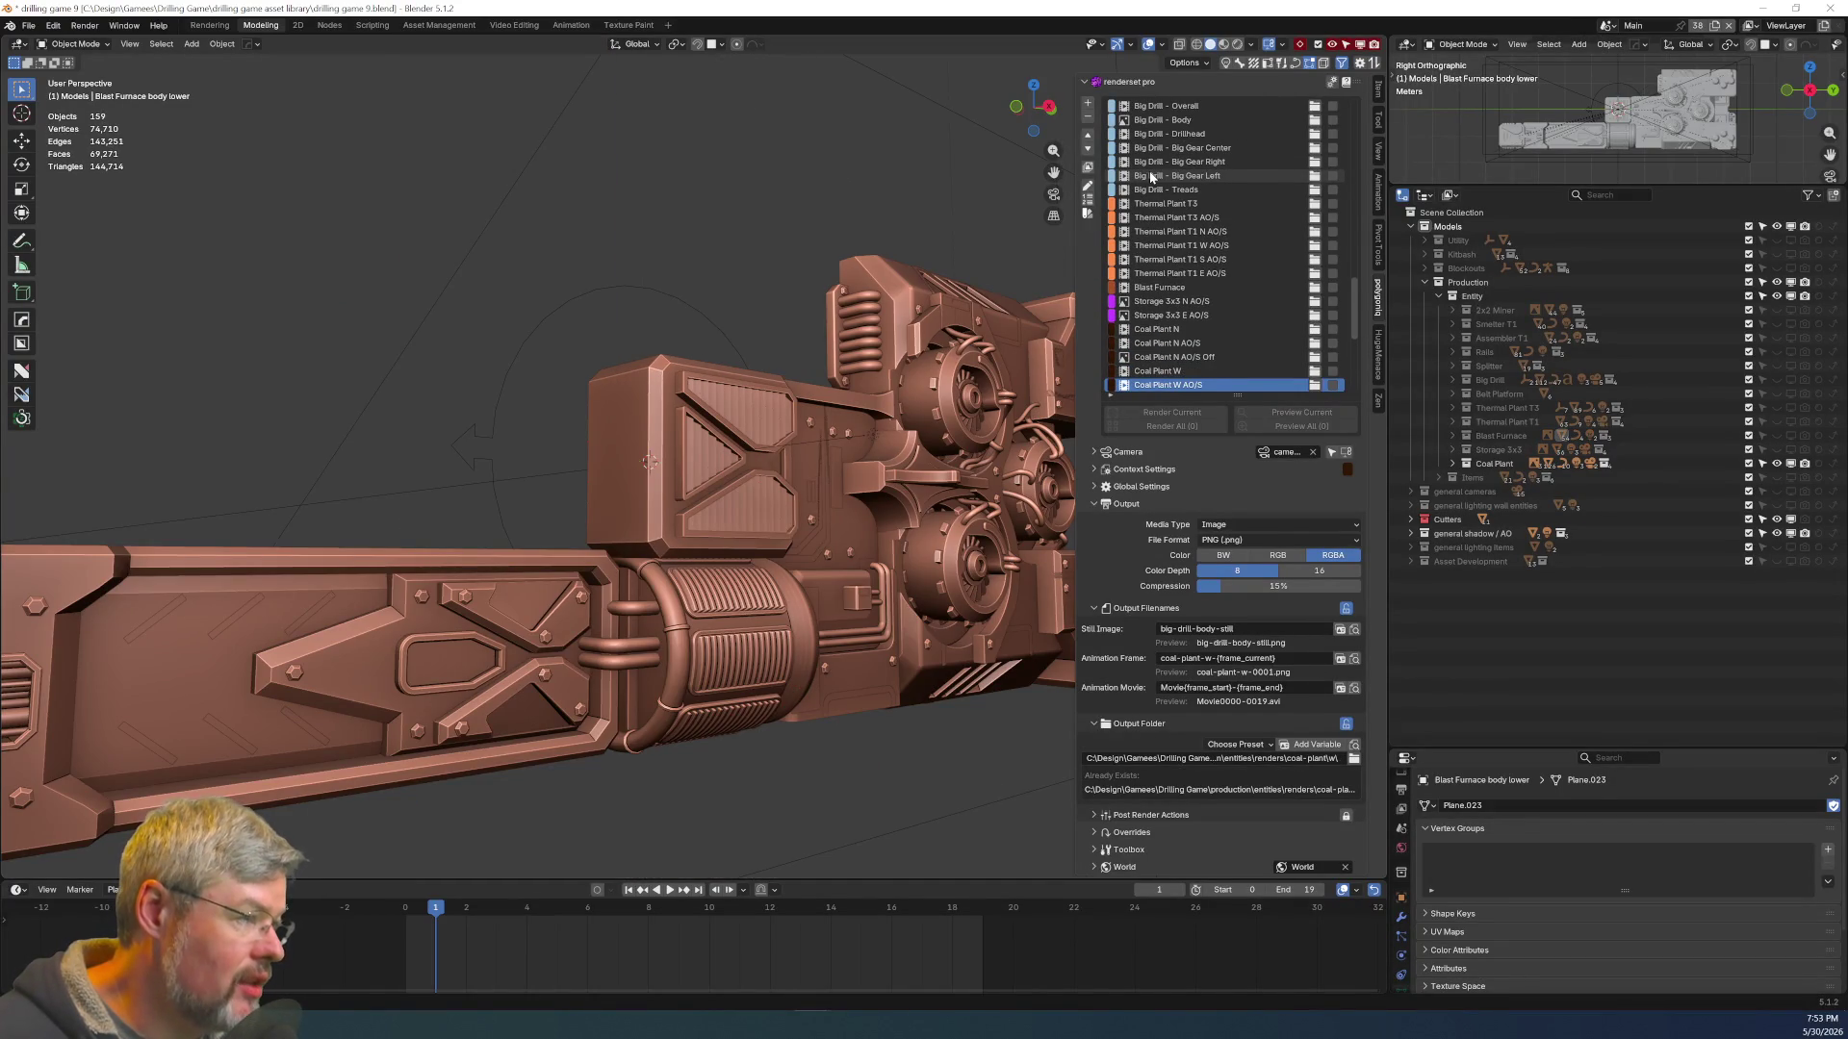
pyautogui.keyDown('ctrl'); pyautogui.scroll(-4, 1151, 176); pyautogui.keyUp('ctrl')
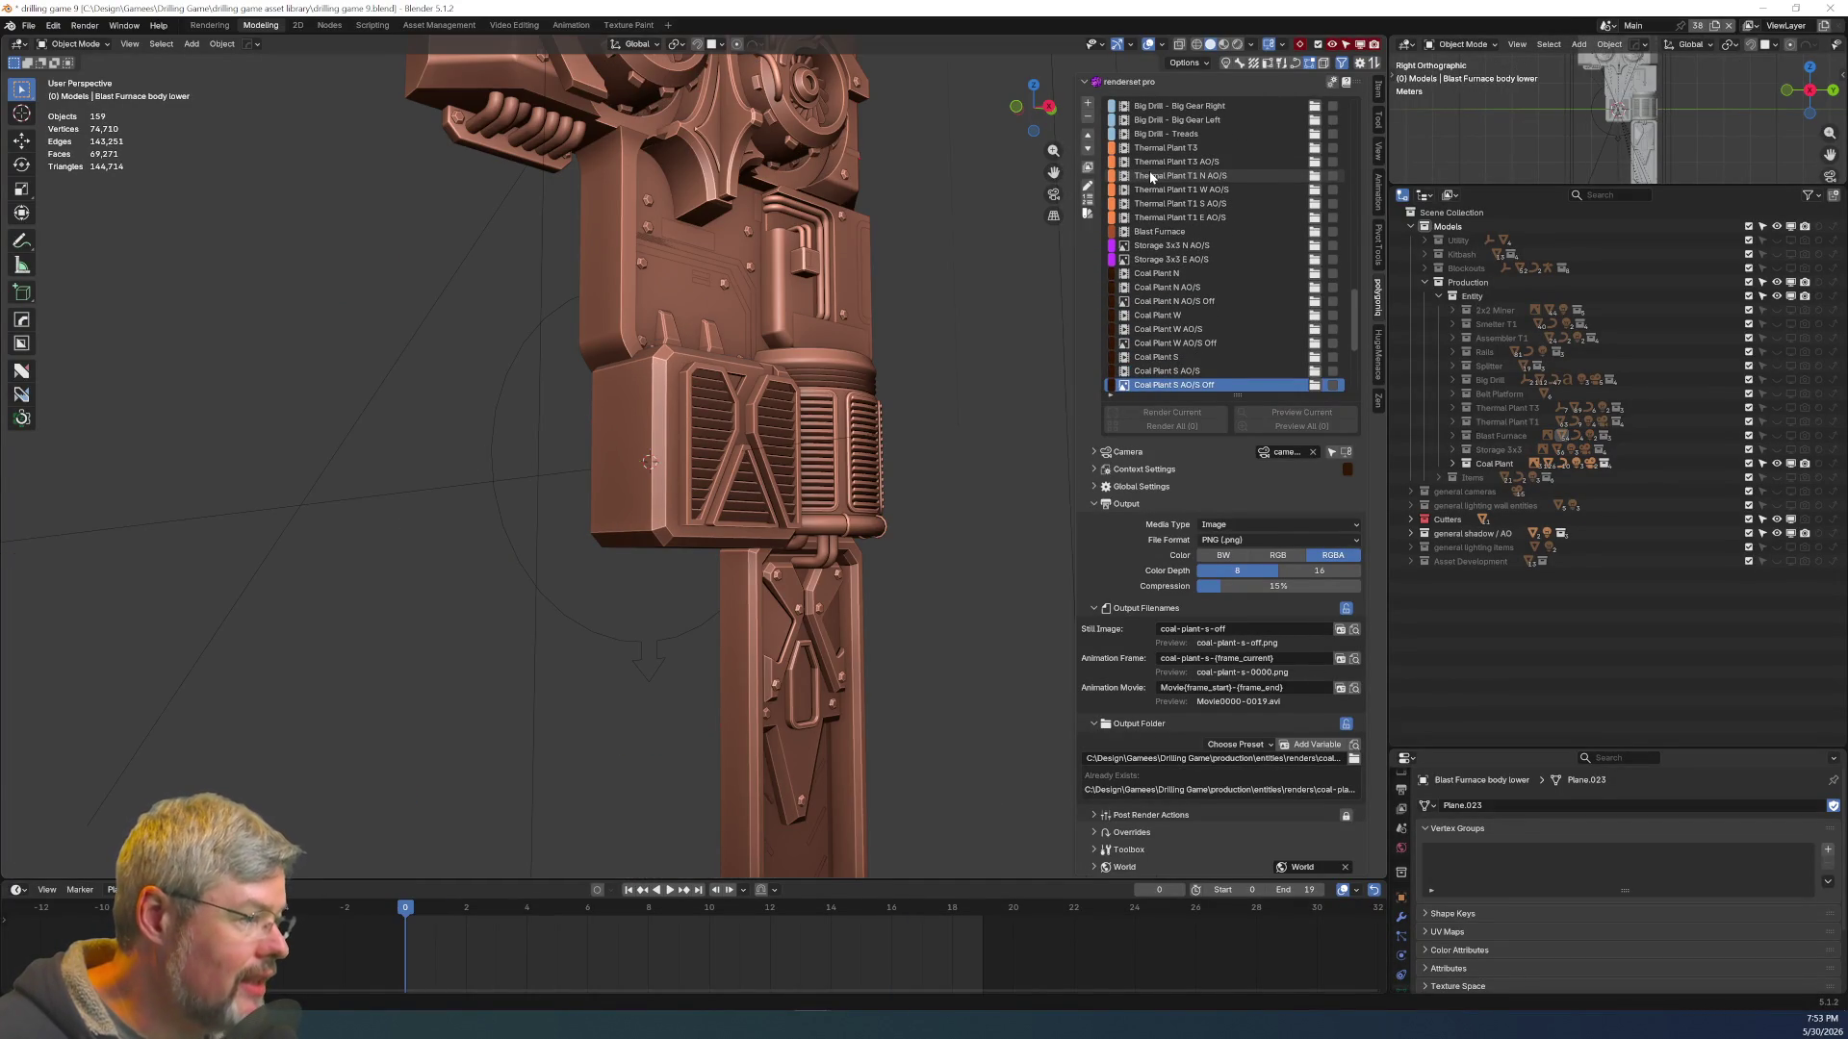
pyautogui.keyDown('ctrl'); pyautogui.scroll(-1, 1151, 176); pyautogui.keyUp('ctrl')
pyautogui.keyDown('ctrl'); pyautogui.scroll(-3, 1151, 176); pyautogui.keyUp('ctrl')
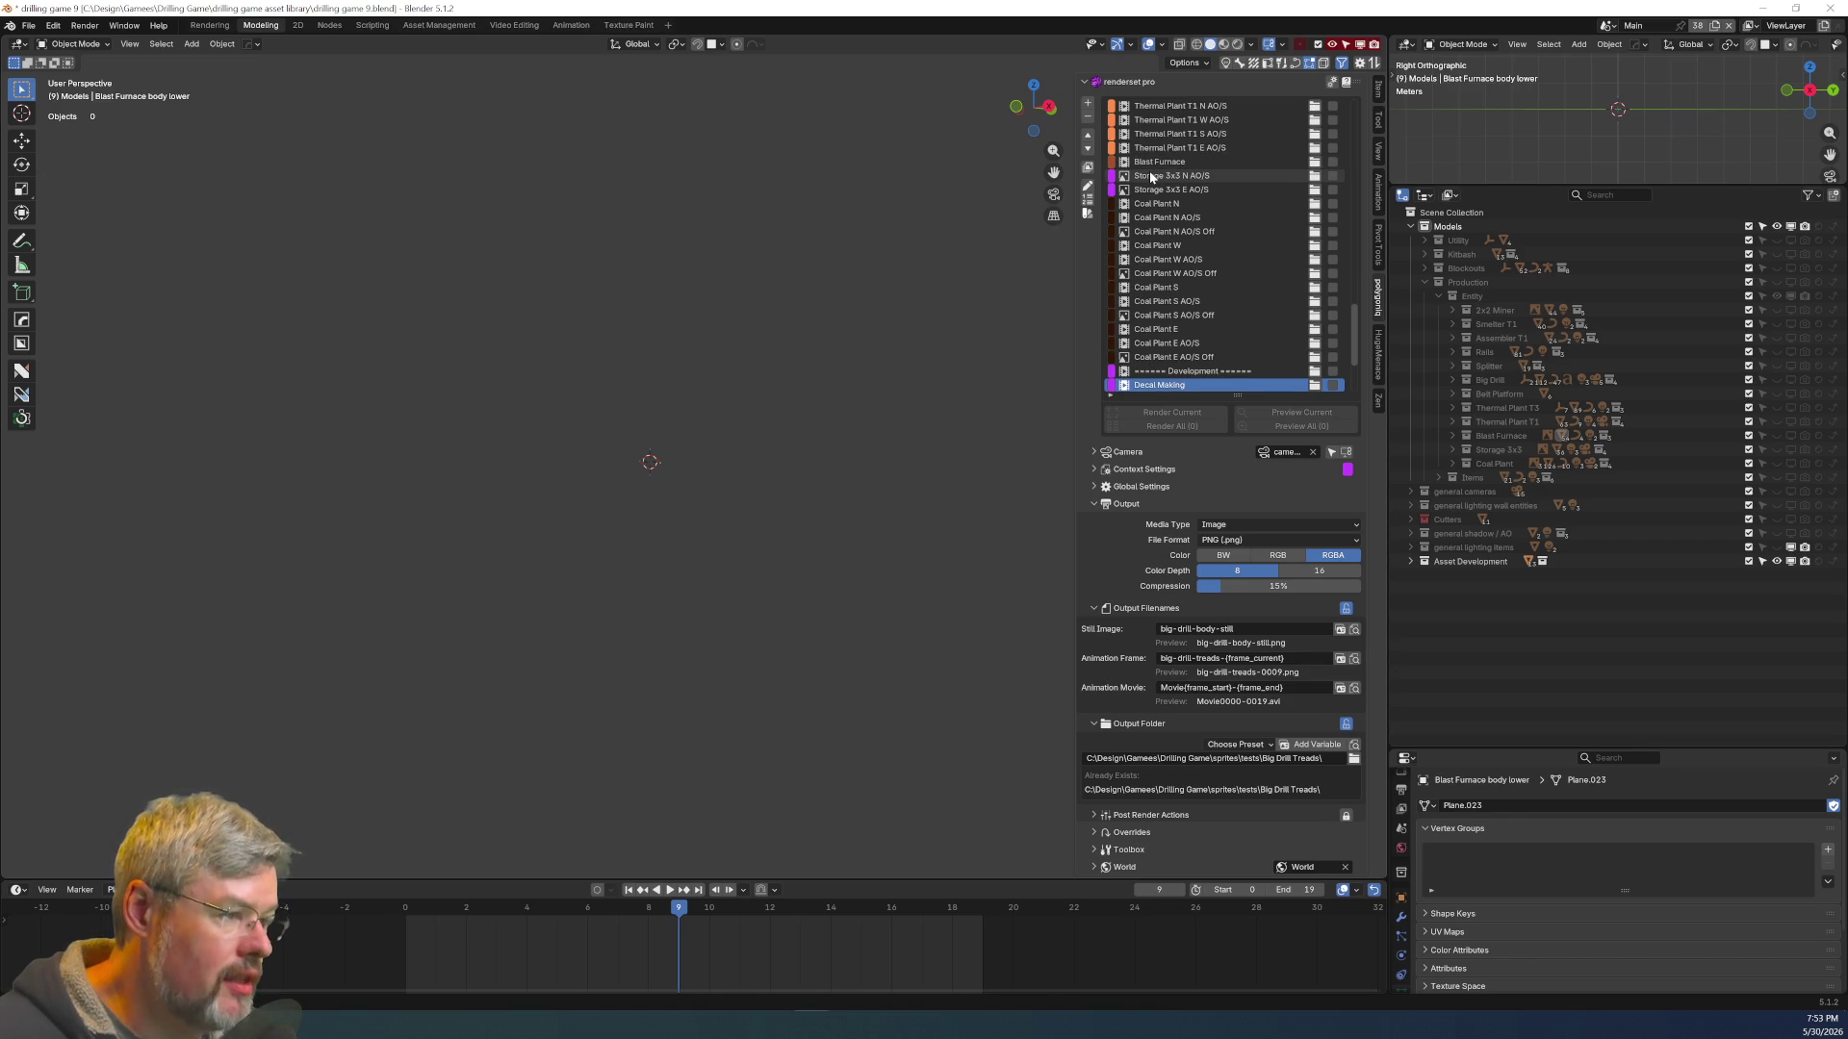
pyautogui.keyDown('ctrl'); pyautogui.scroll(-1, 1151, 176); pyautogui.keyUp('ctrl')
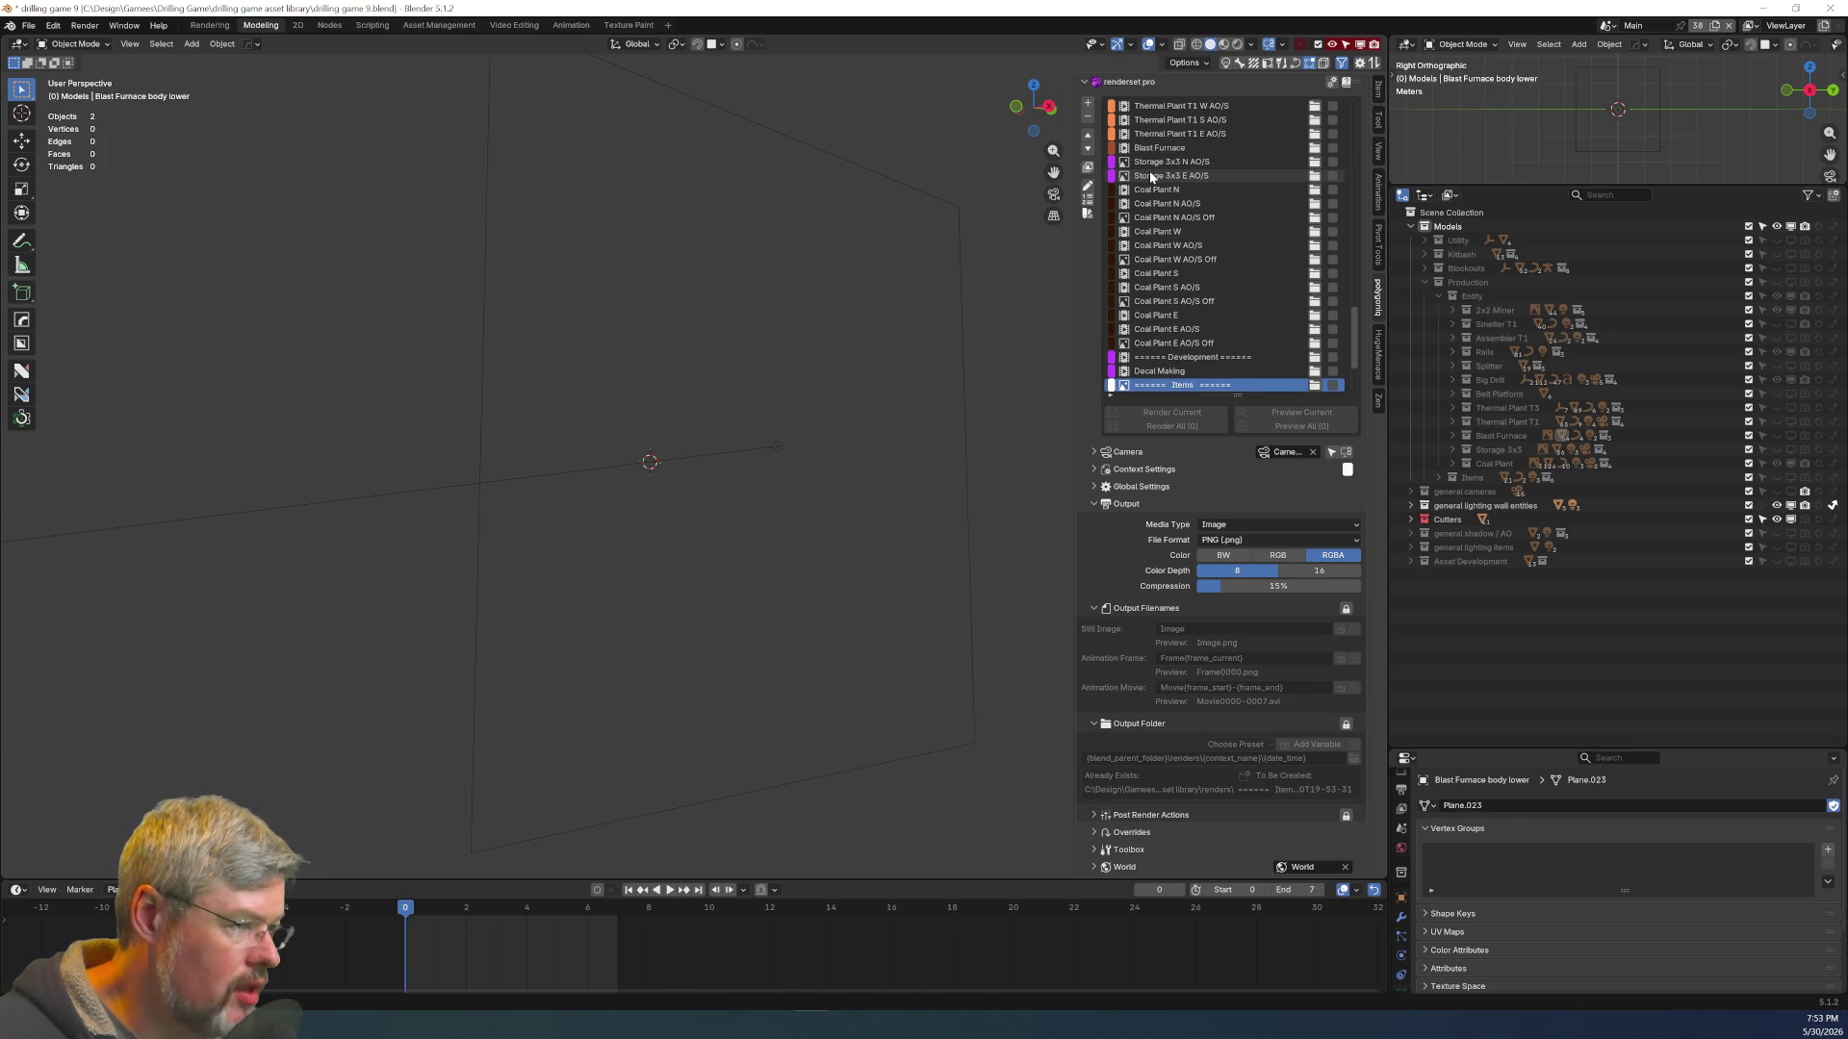
pyautogui.keyDown('ctrl'); pyautogui.scroll(-1, 1151, 176); pyautogui.keyUp('ctrl')
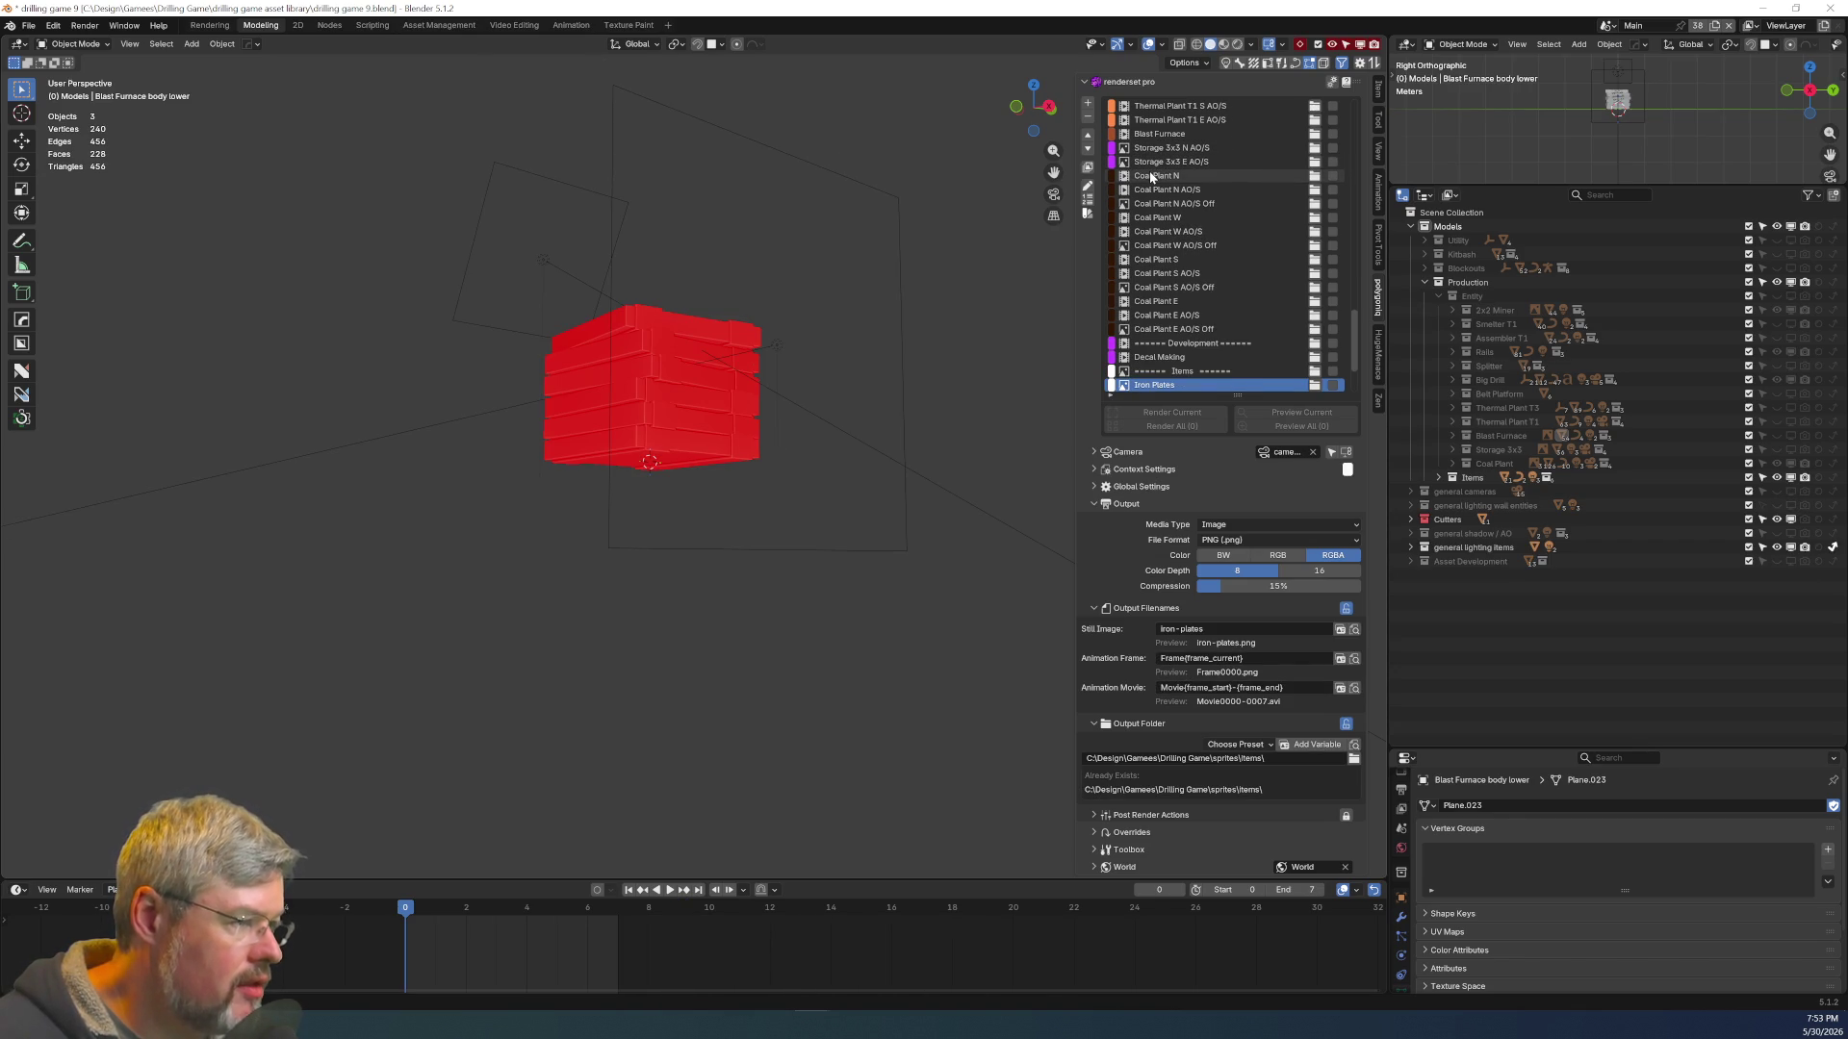
pyautogui.keyDown('ctrl'); pyautogui.scroll(-6, 1151, 176); pyautogui.keyUp('ctrl')
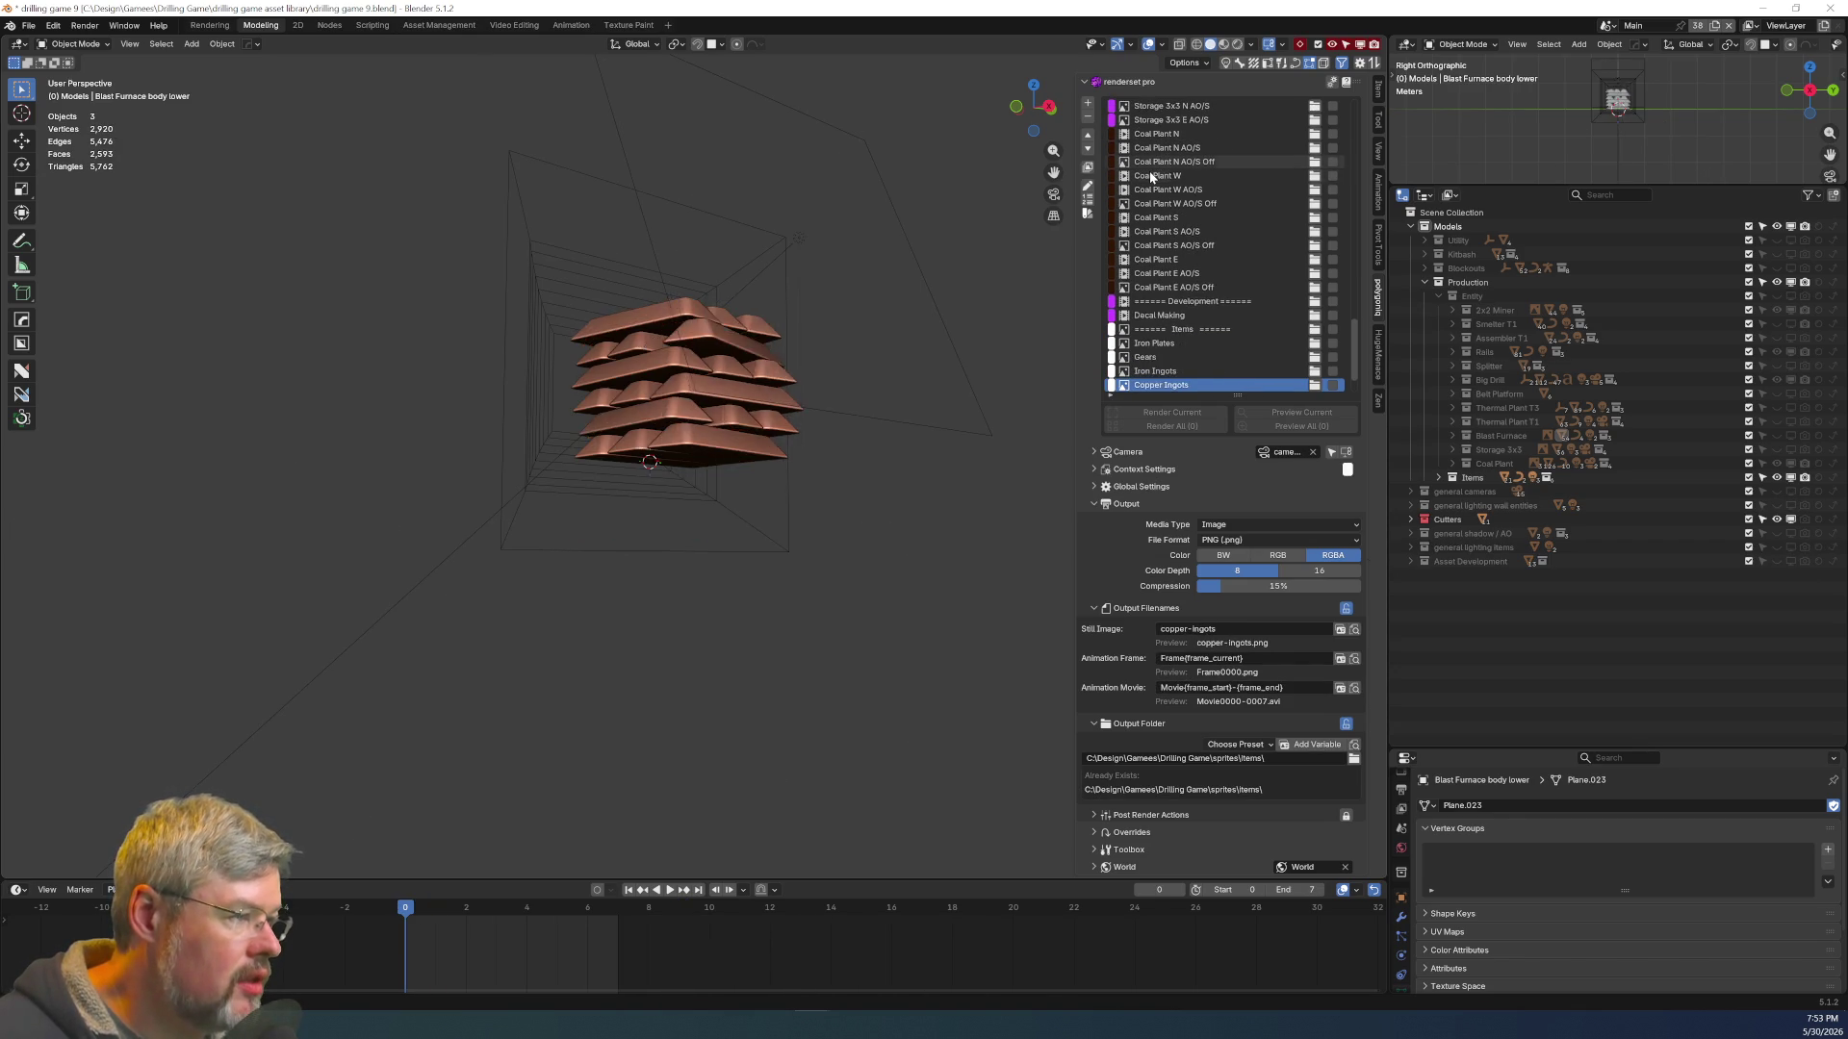
pyautogui.keyDown('ctrl'); pyautogui.scroll(-1, 1151, 176); pyautogui.keyUp('ctrl')
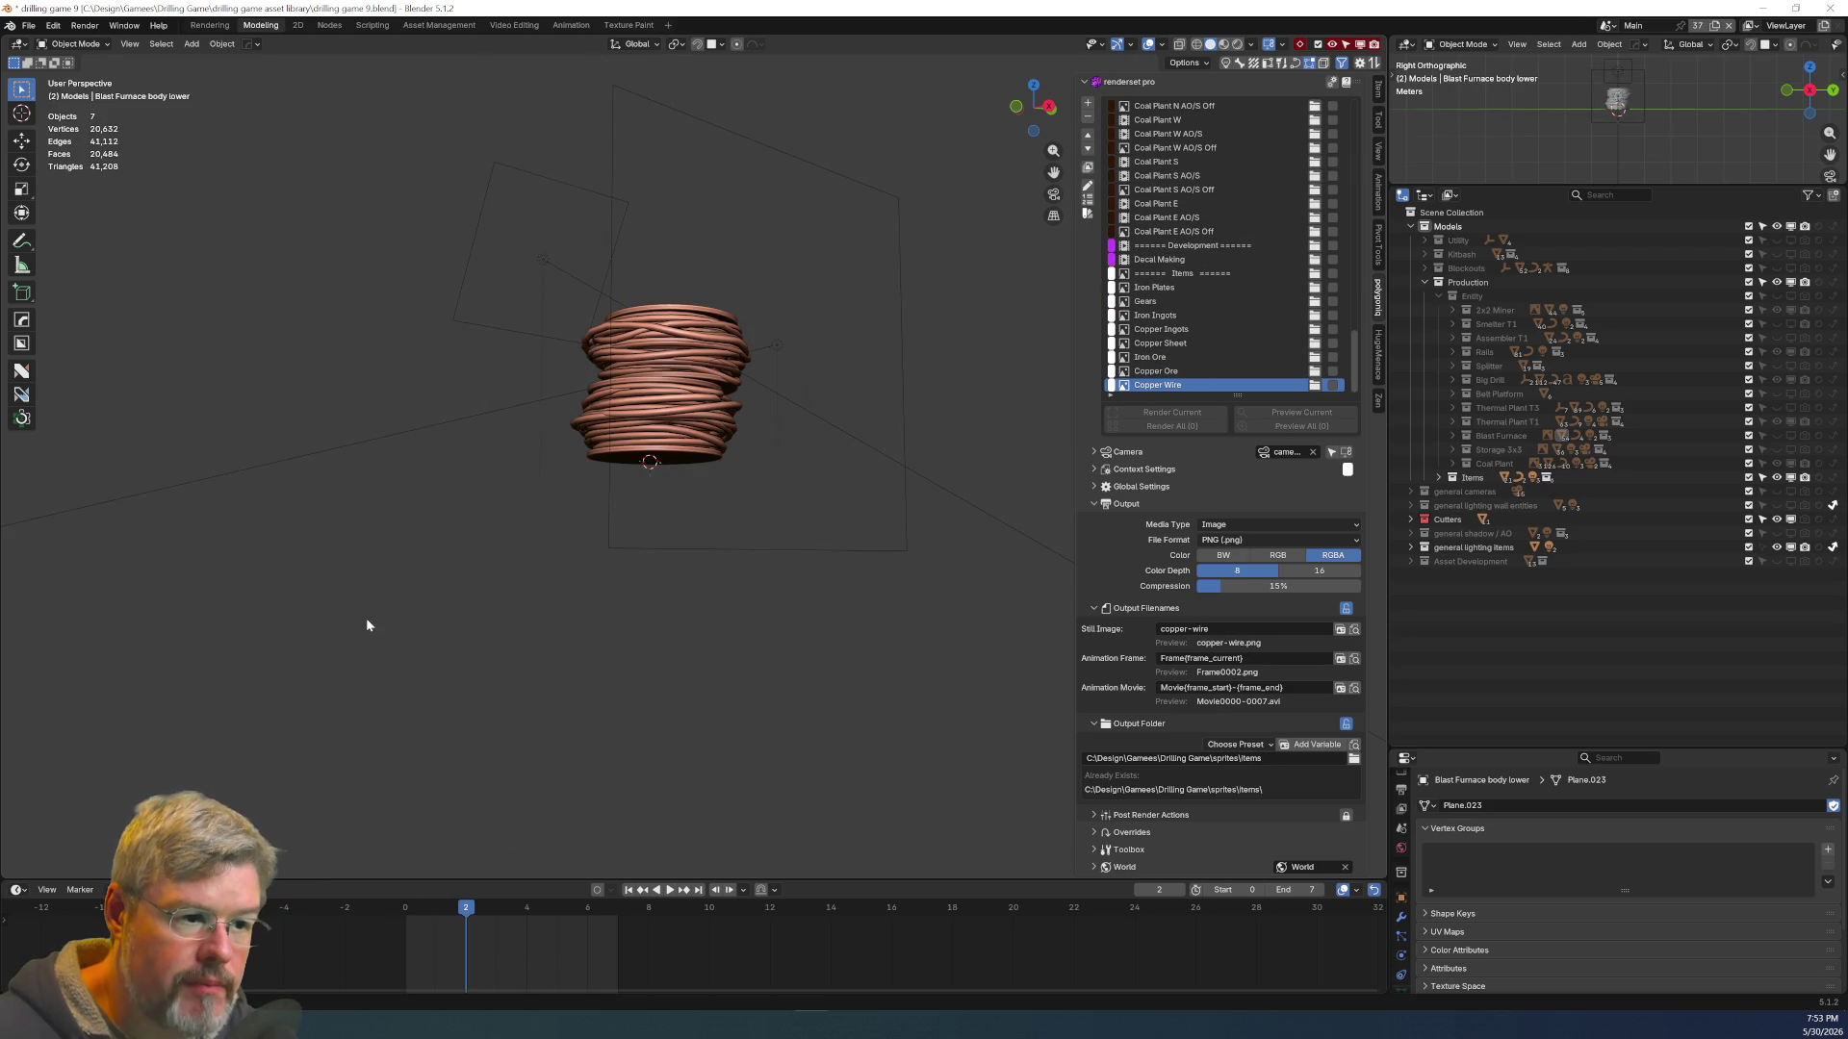
# Save the blend file and switch to the All Production on render-set entry
pyautogui.click(29, 25)
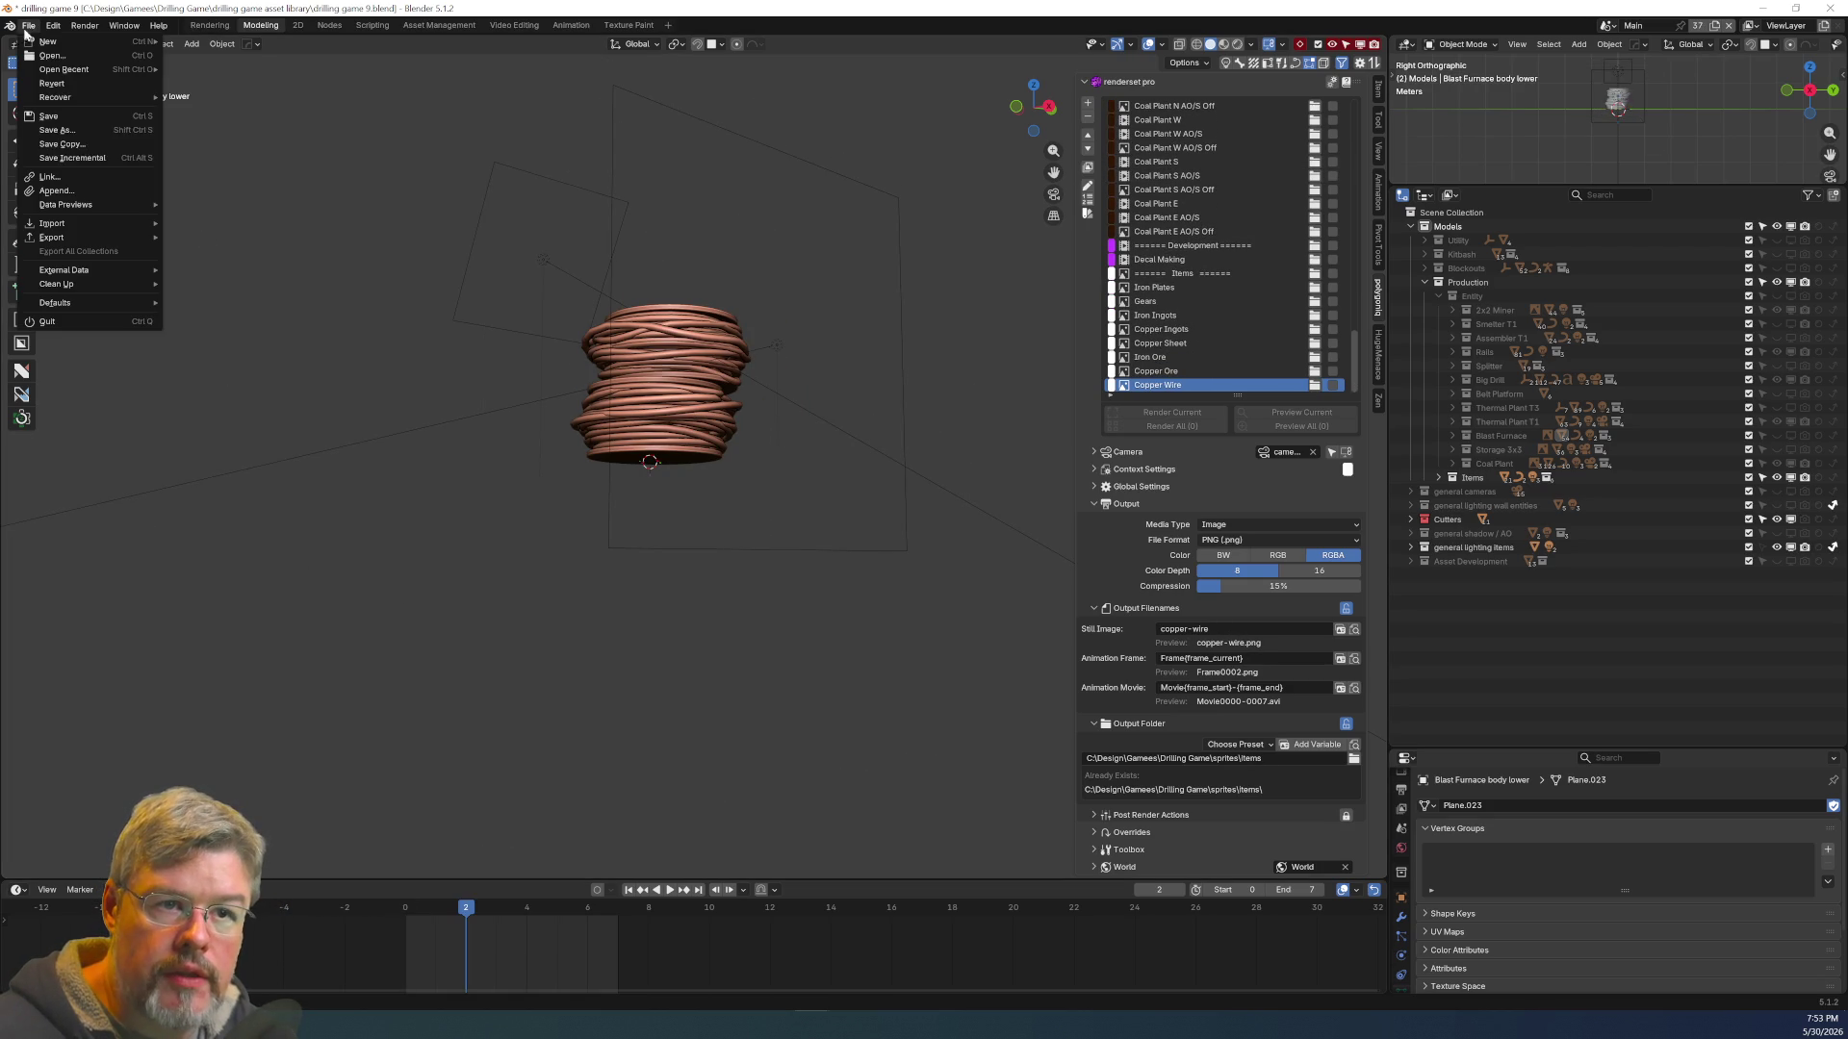
pyautogui.click(75, 115)
pyautogui.scroll(10, 1160, 283)
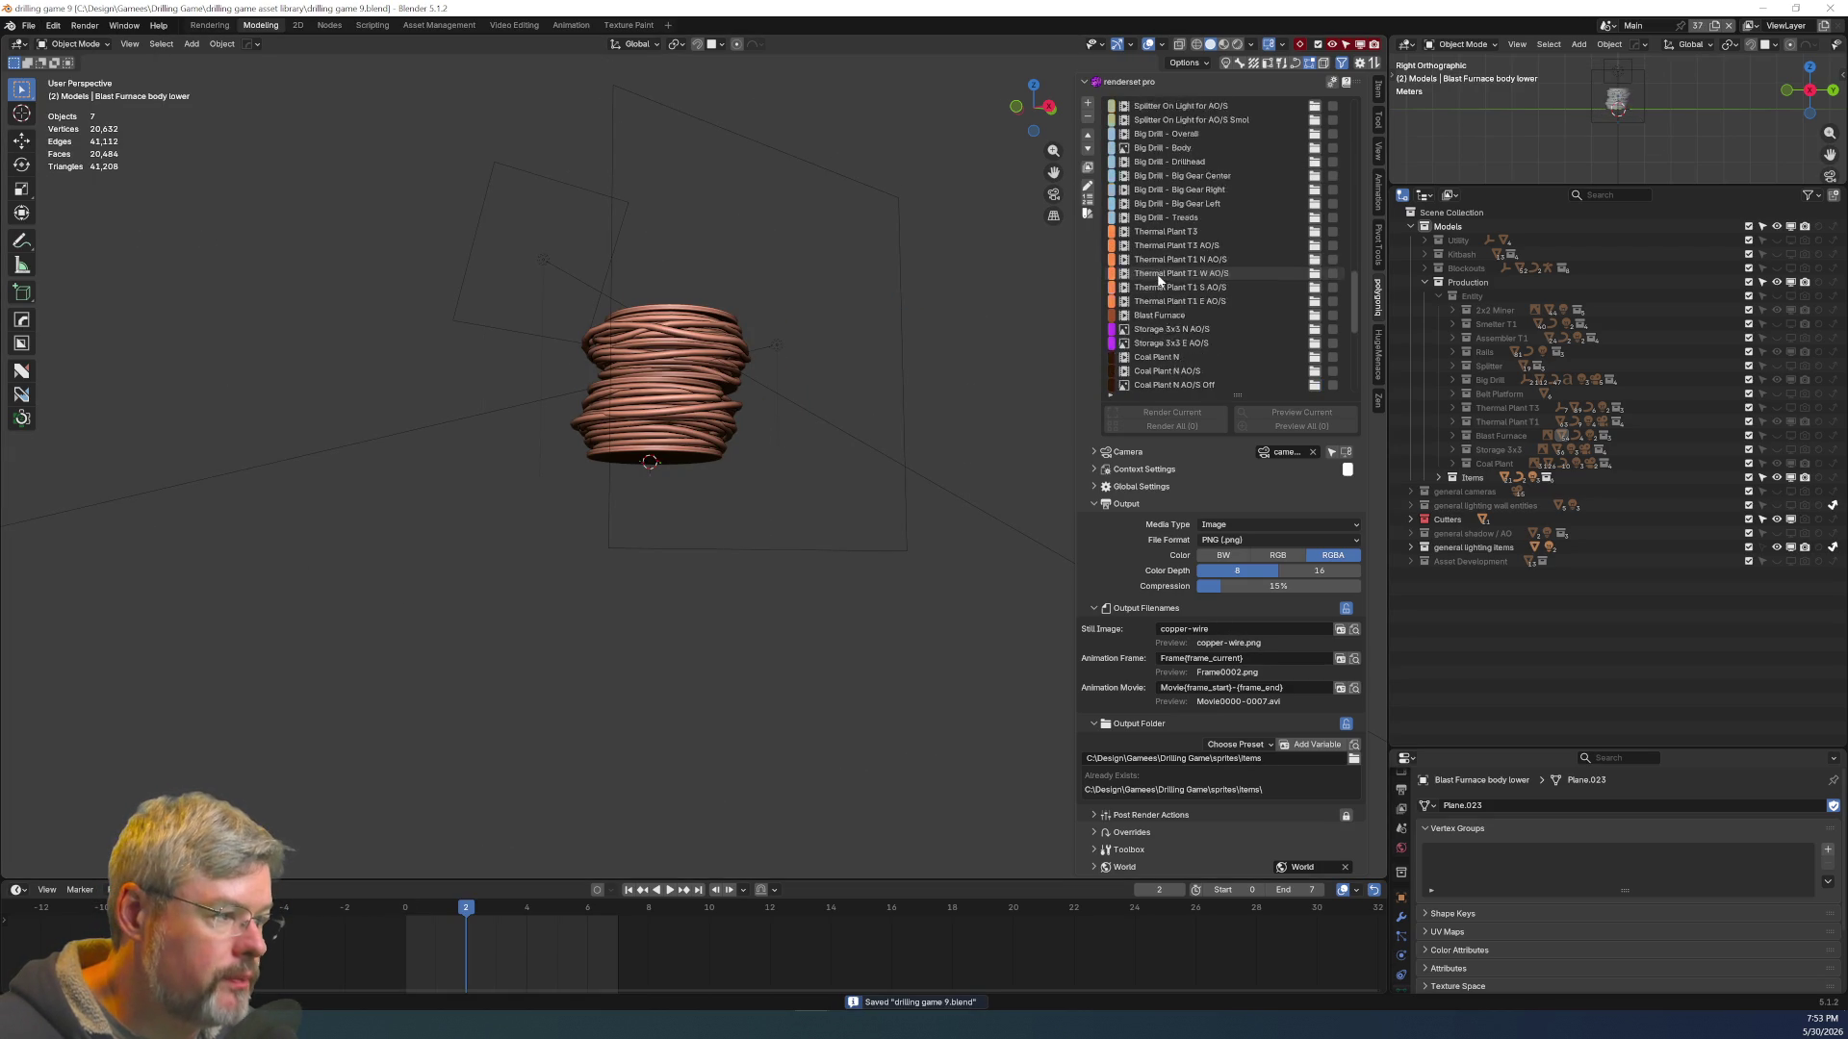
pyautogui.scroll(15, 1159, 284)
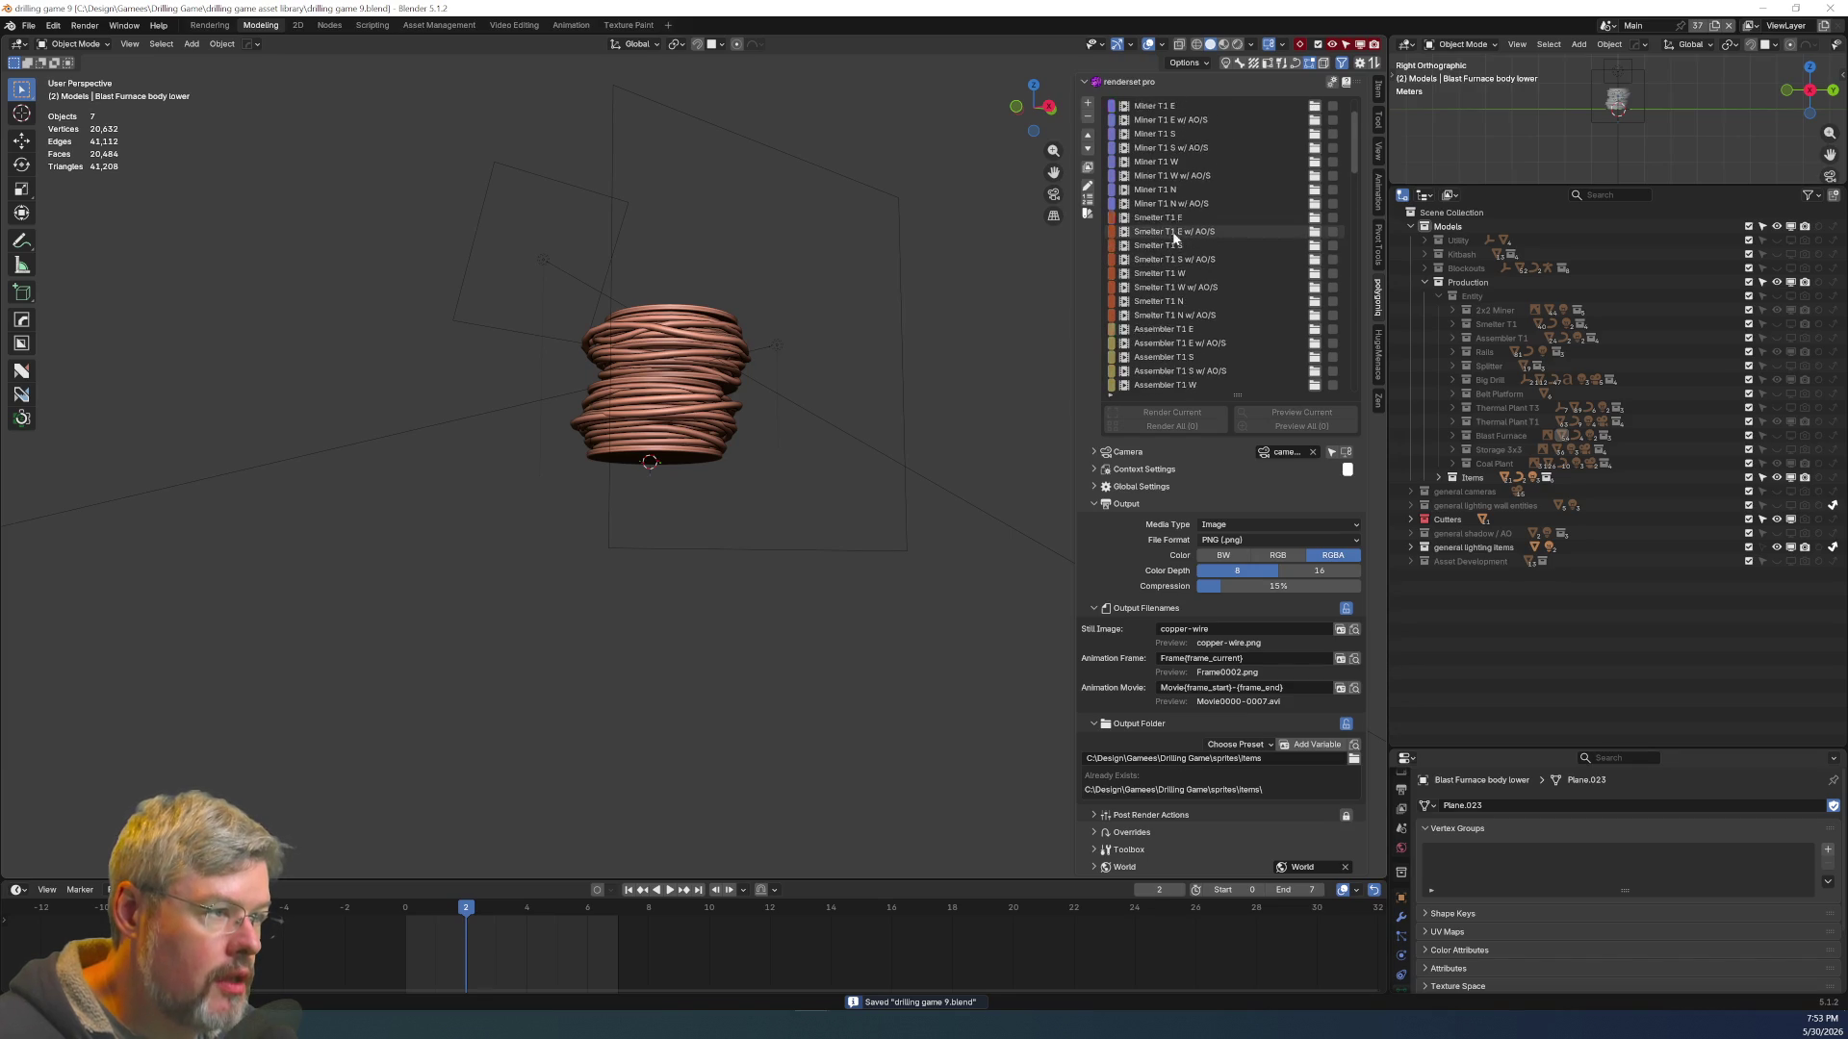
pyautogui.click(1168, 152)
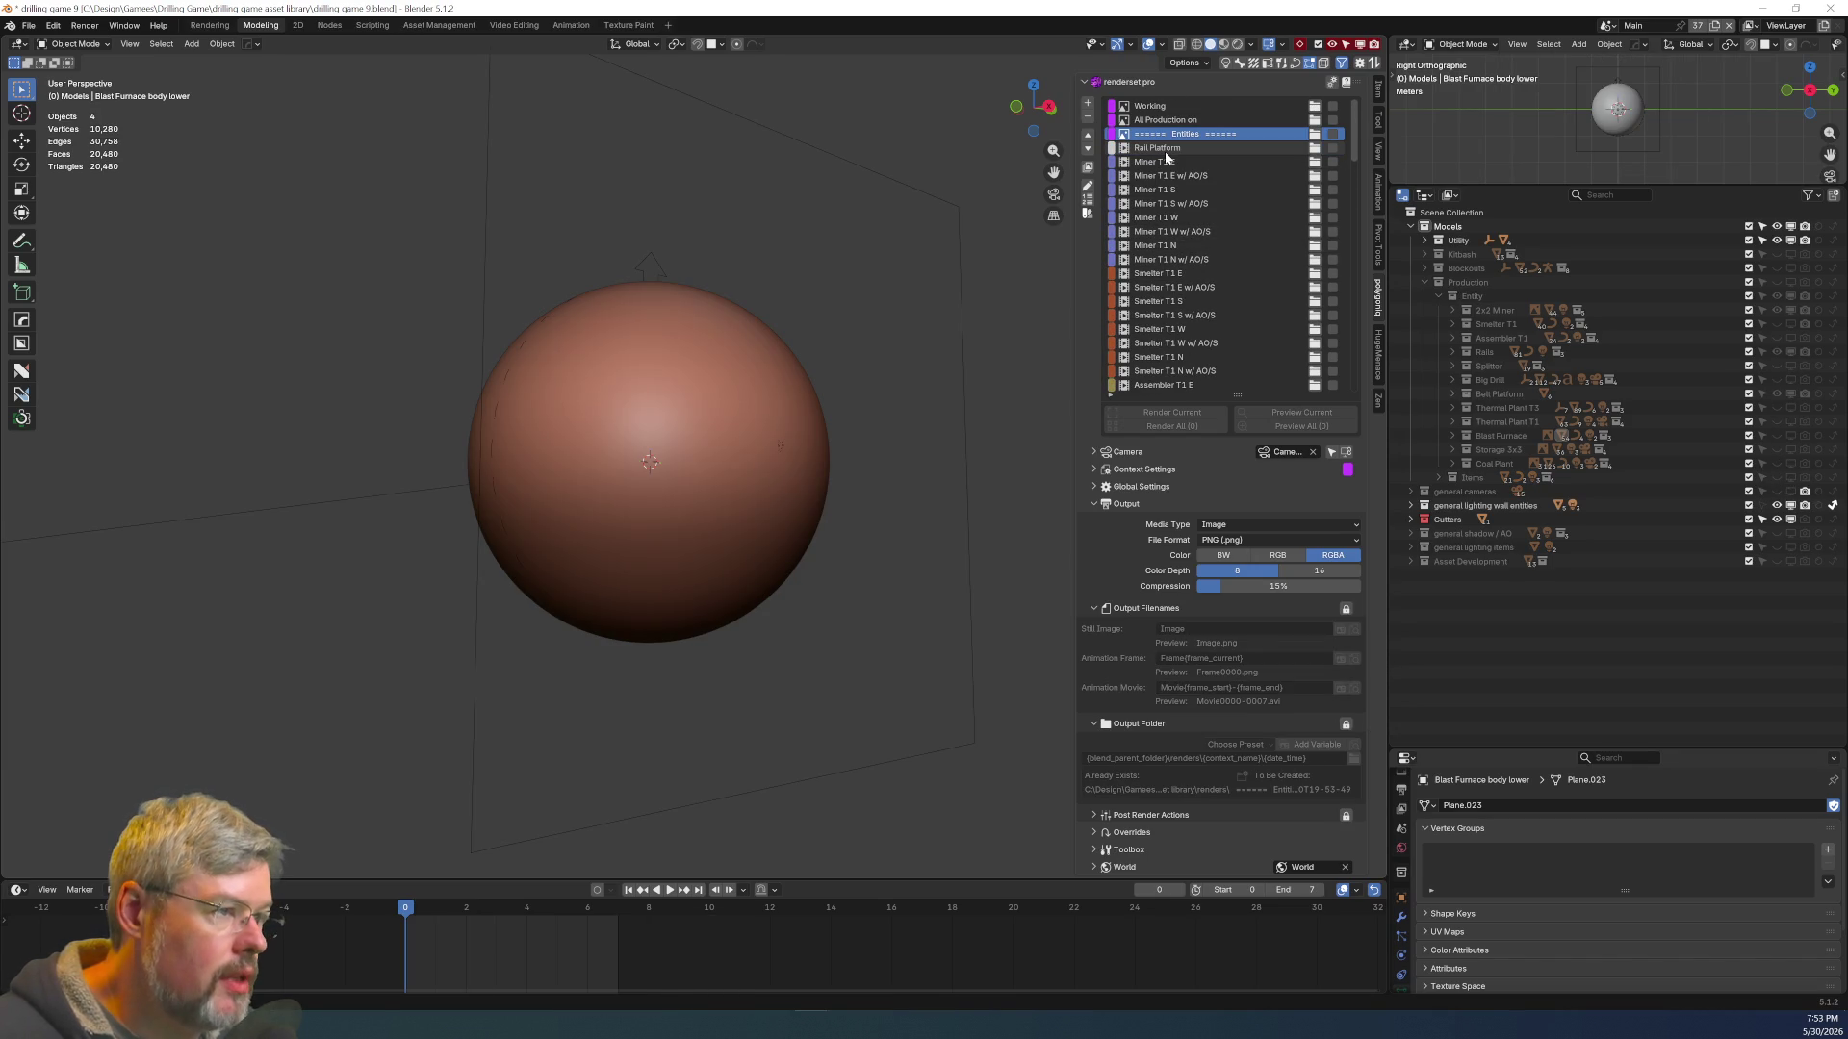
pyautogui.click(1163, 133)
pyautogui.click(1163, 120)
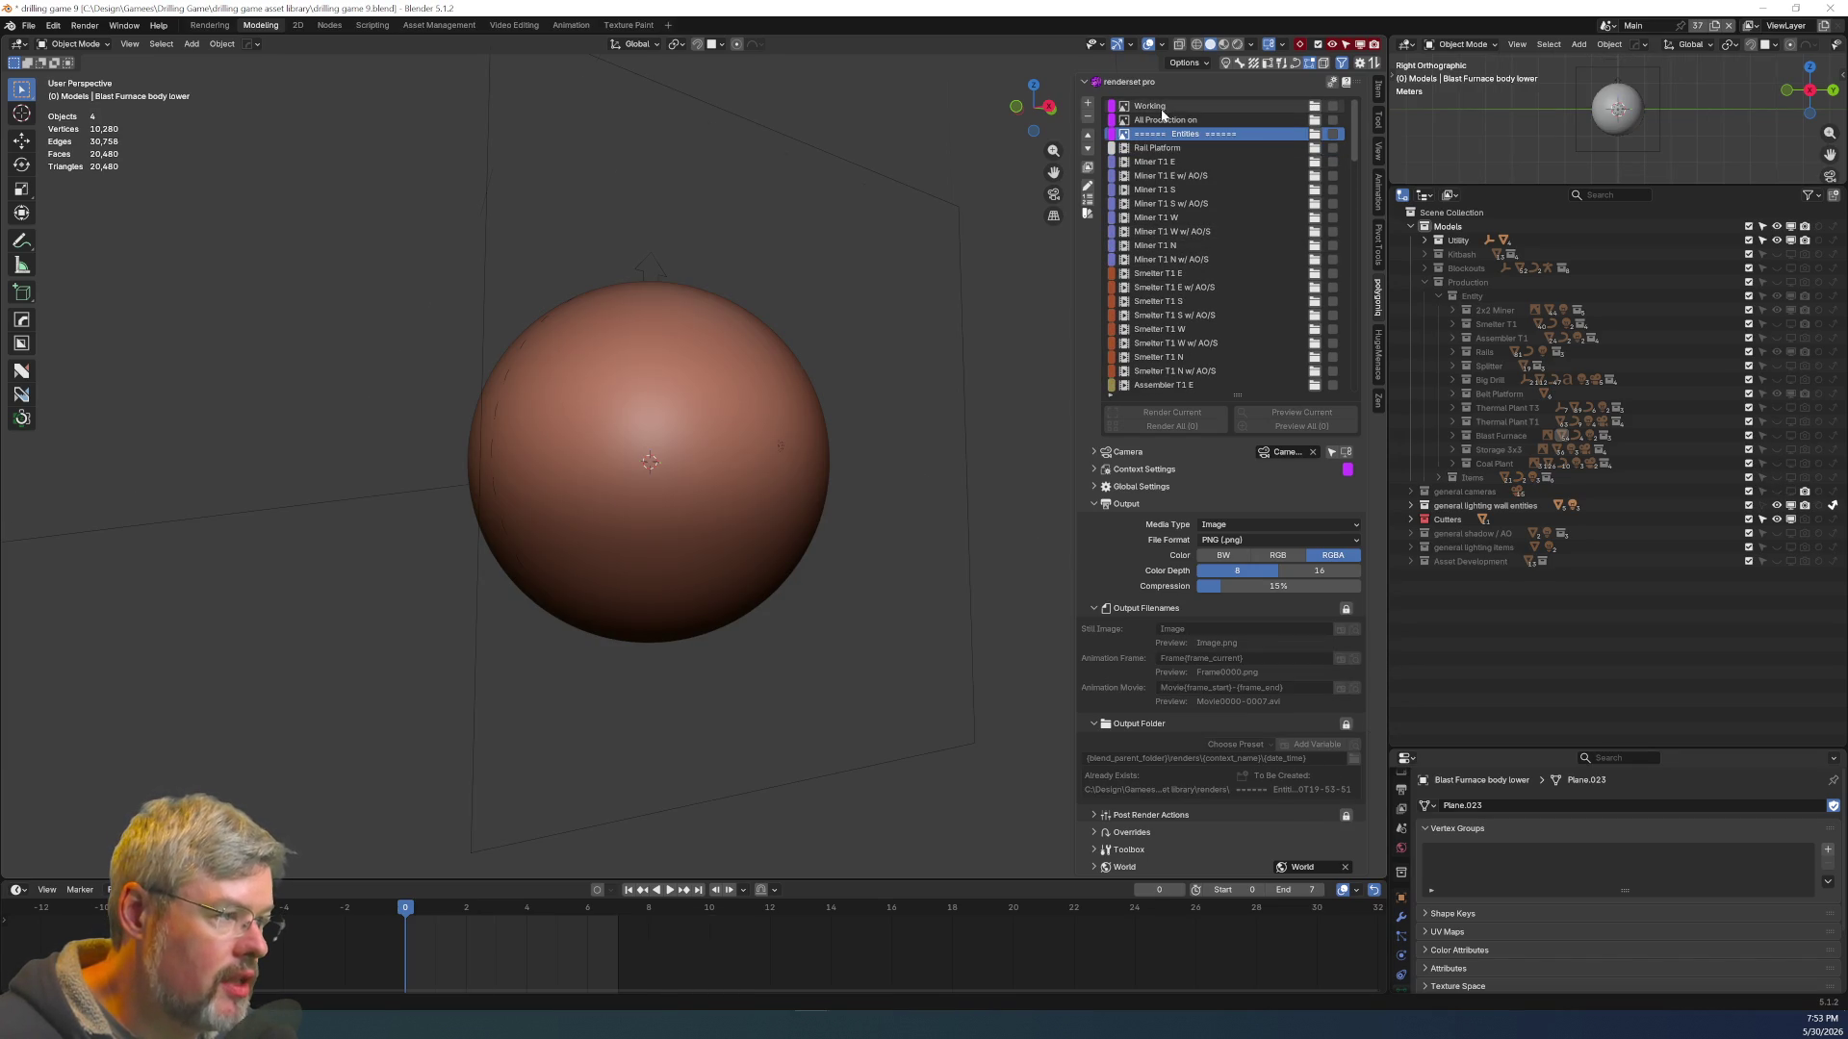
# Show the Thermal Plant T3, T1, Blast Furnace, Storage 3x3 and Coal Plant collections, then reselect Rail Platform
pyautogui.click(1790, 408)
pyautogui.click(1777, 421)
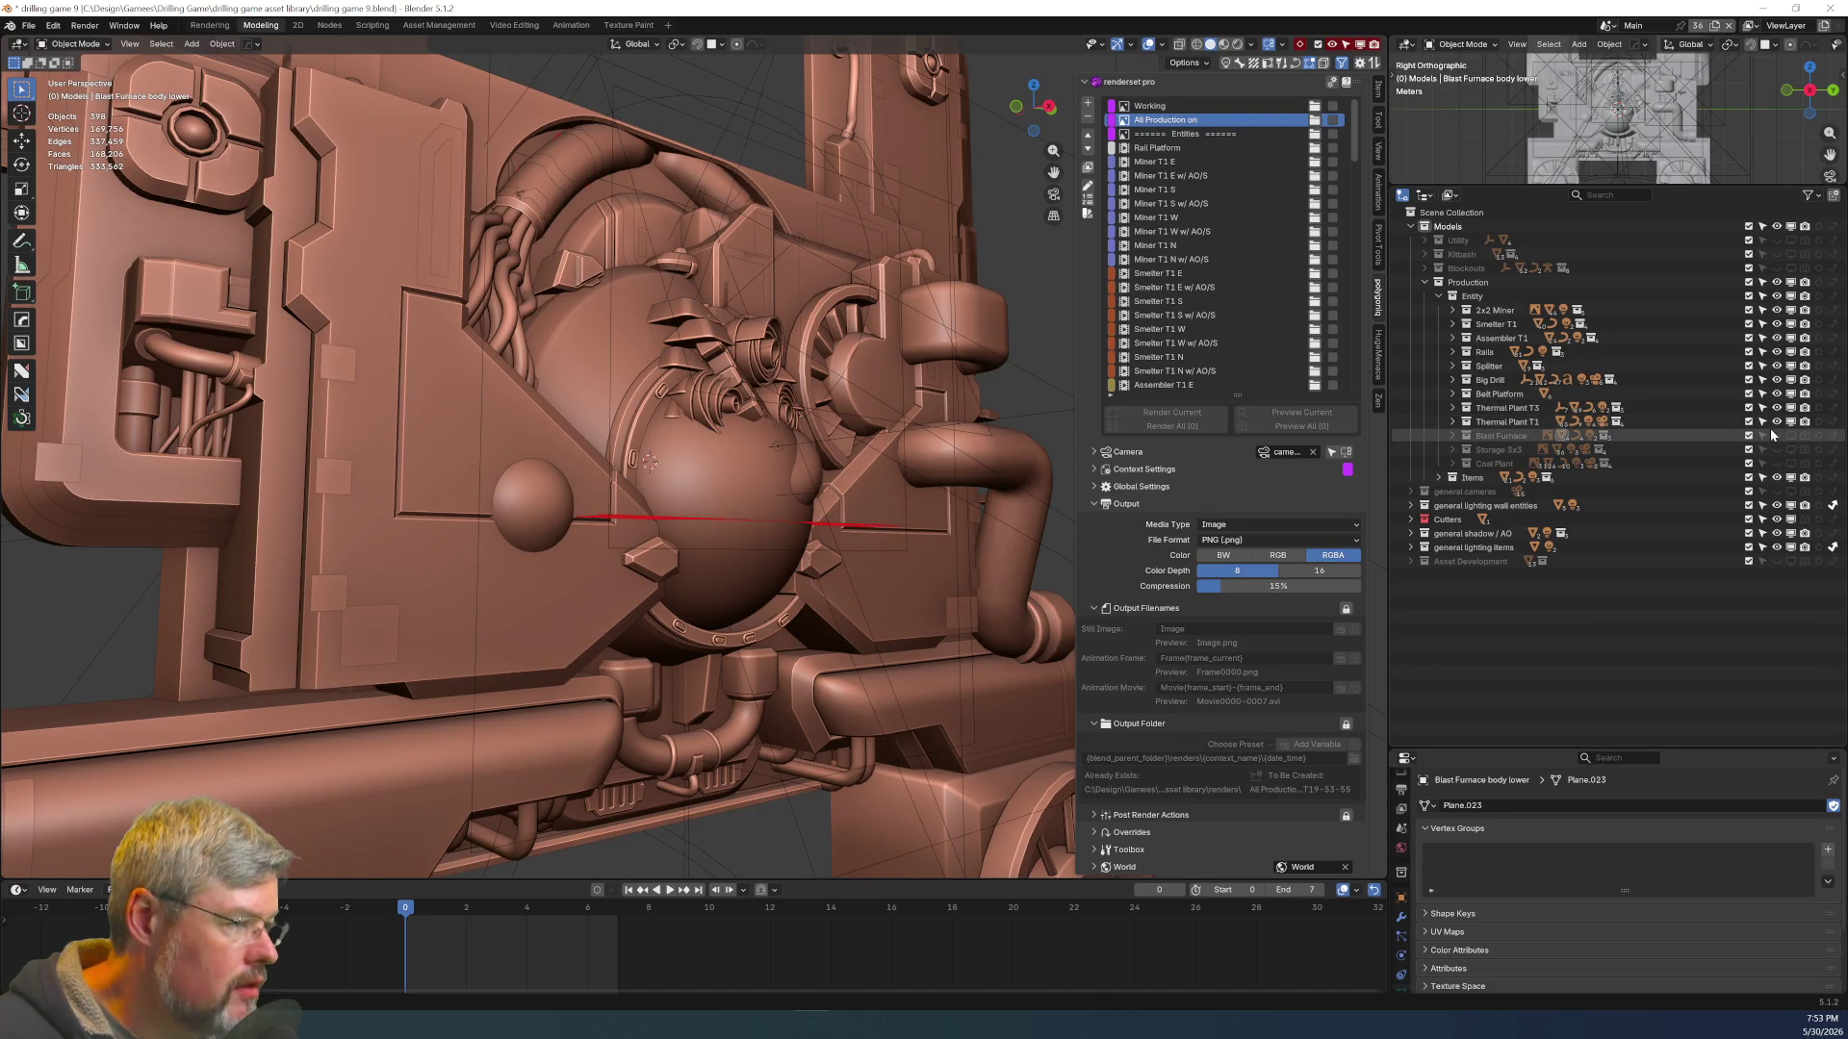
pyautogui.click(1787, 435)
pyautogui.click(1790, 449)
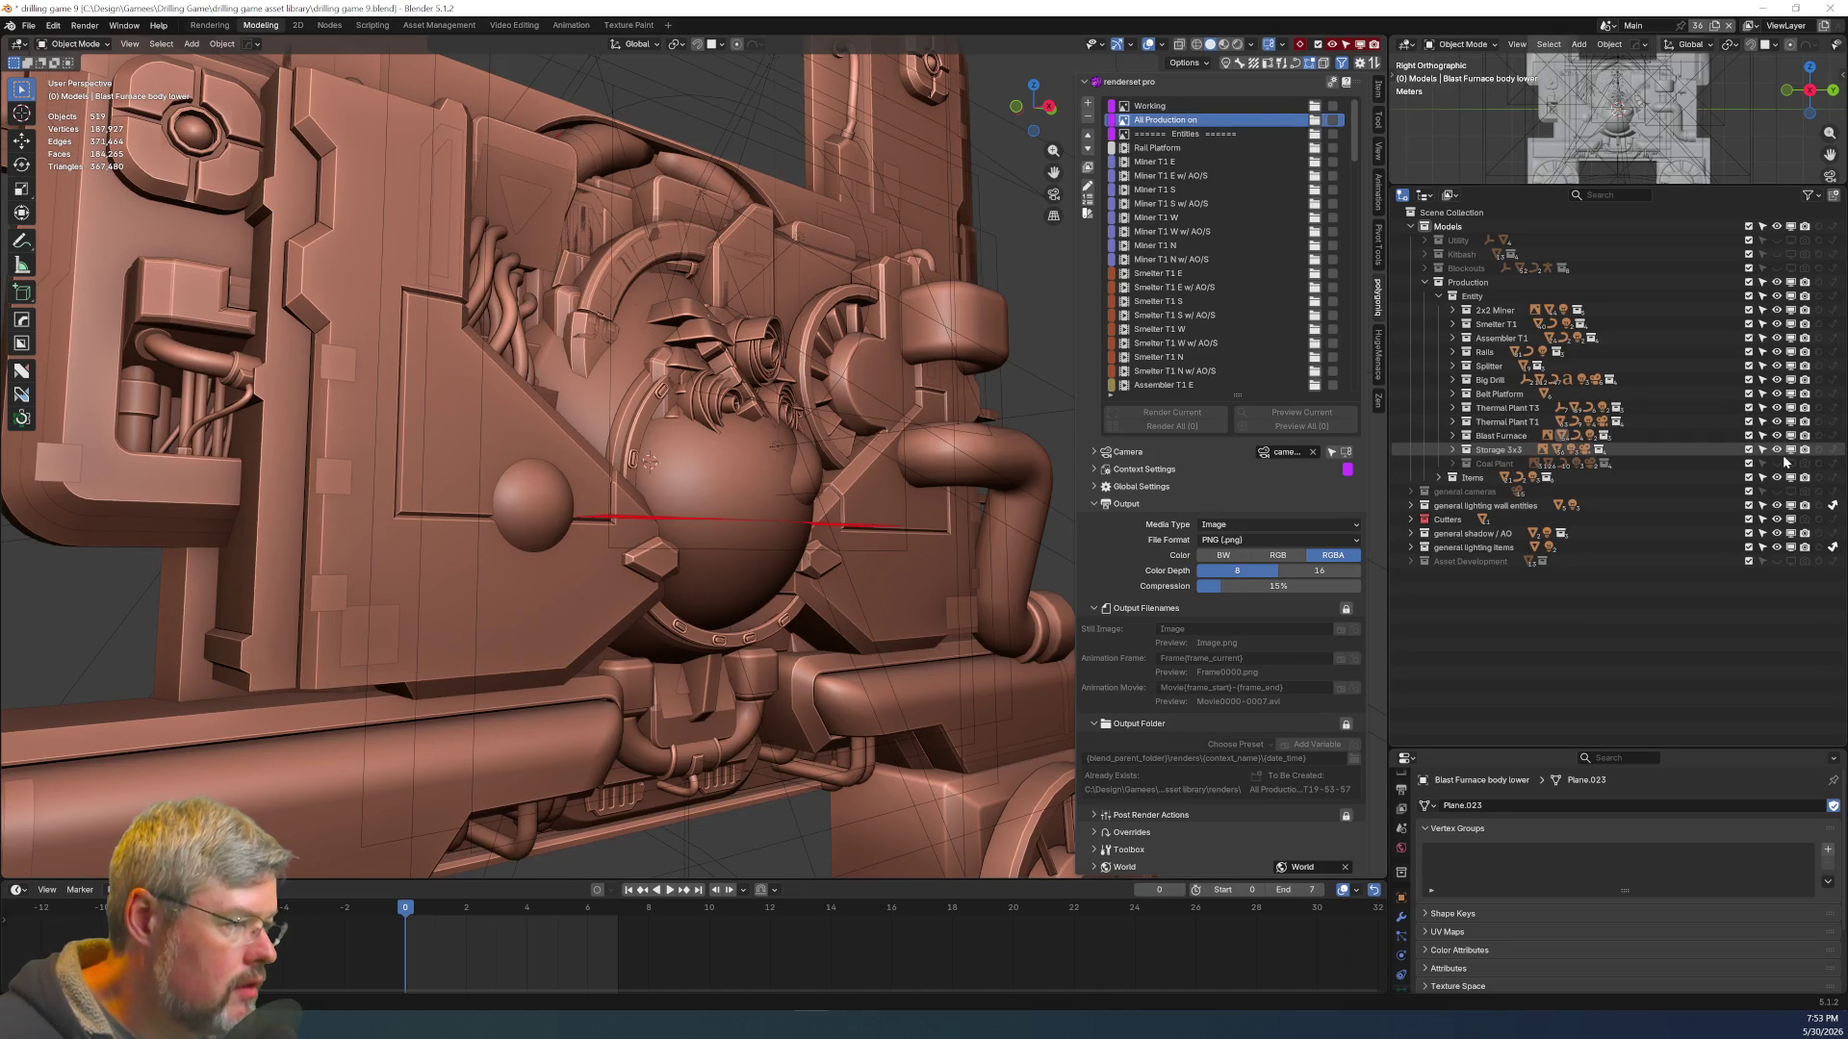
pyautogui.click(1790, 463)
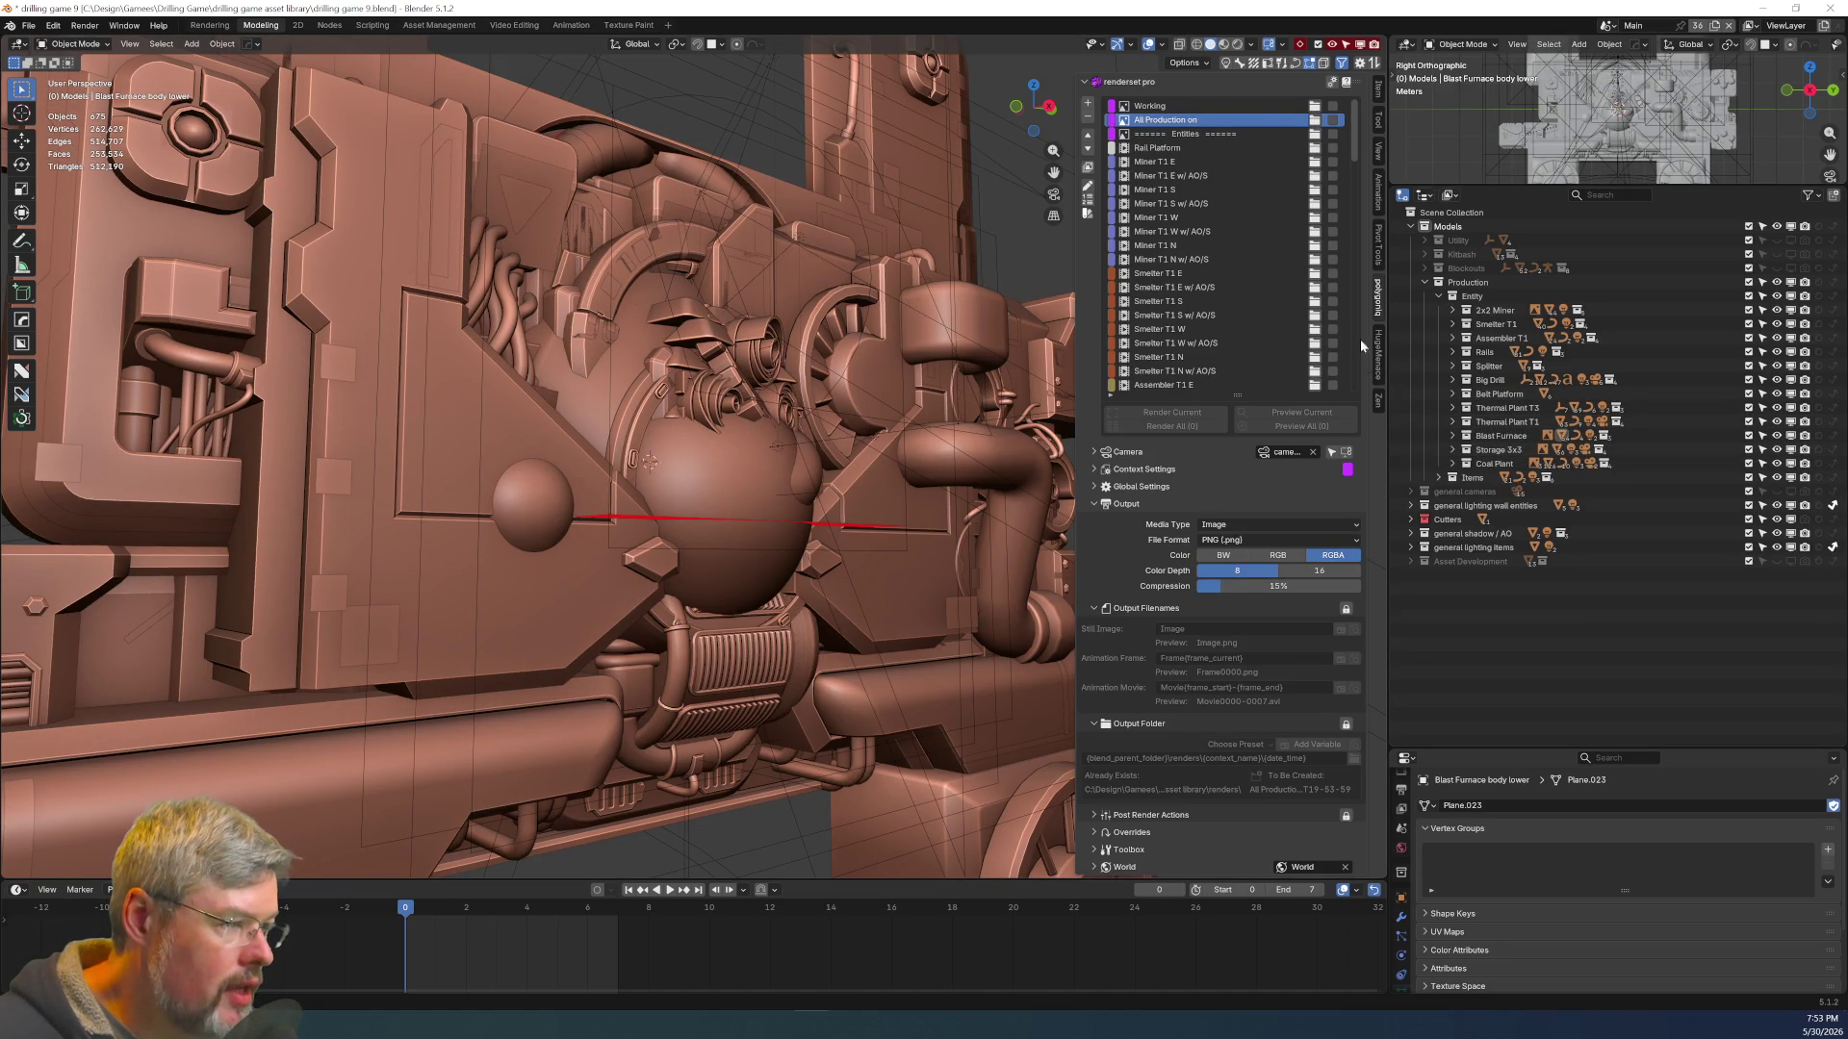
pyautogui.click(1210, 148)
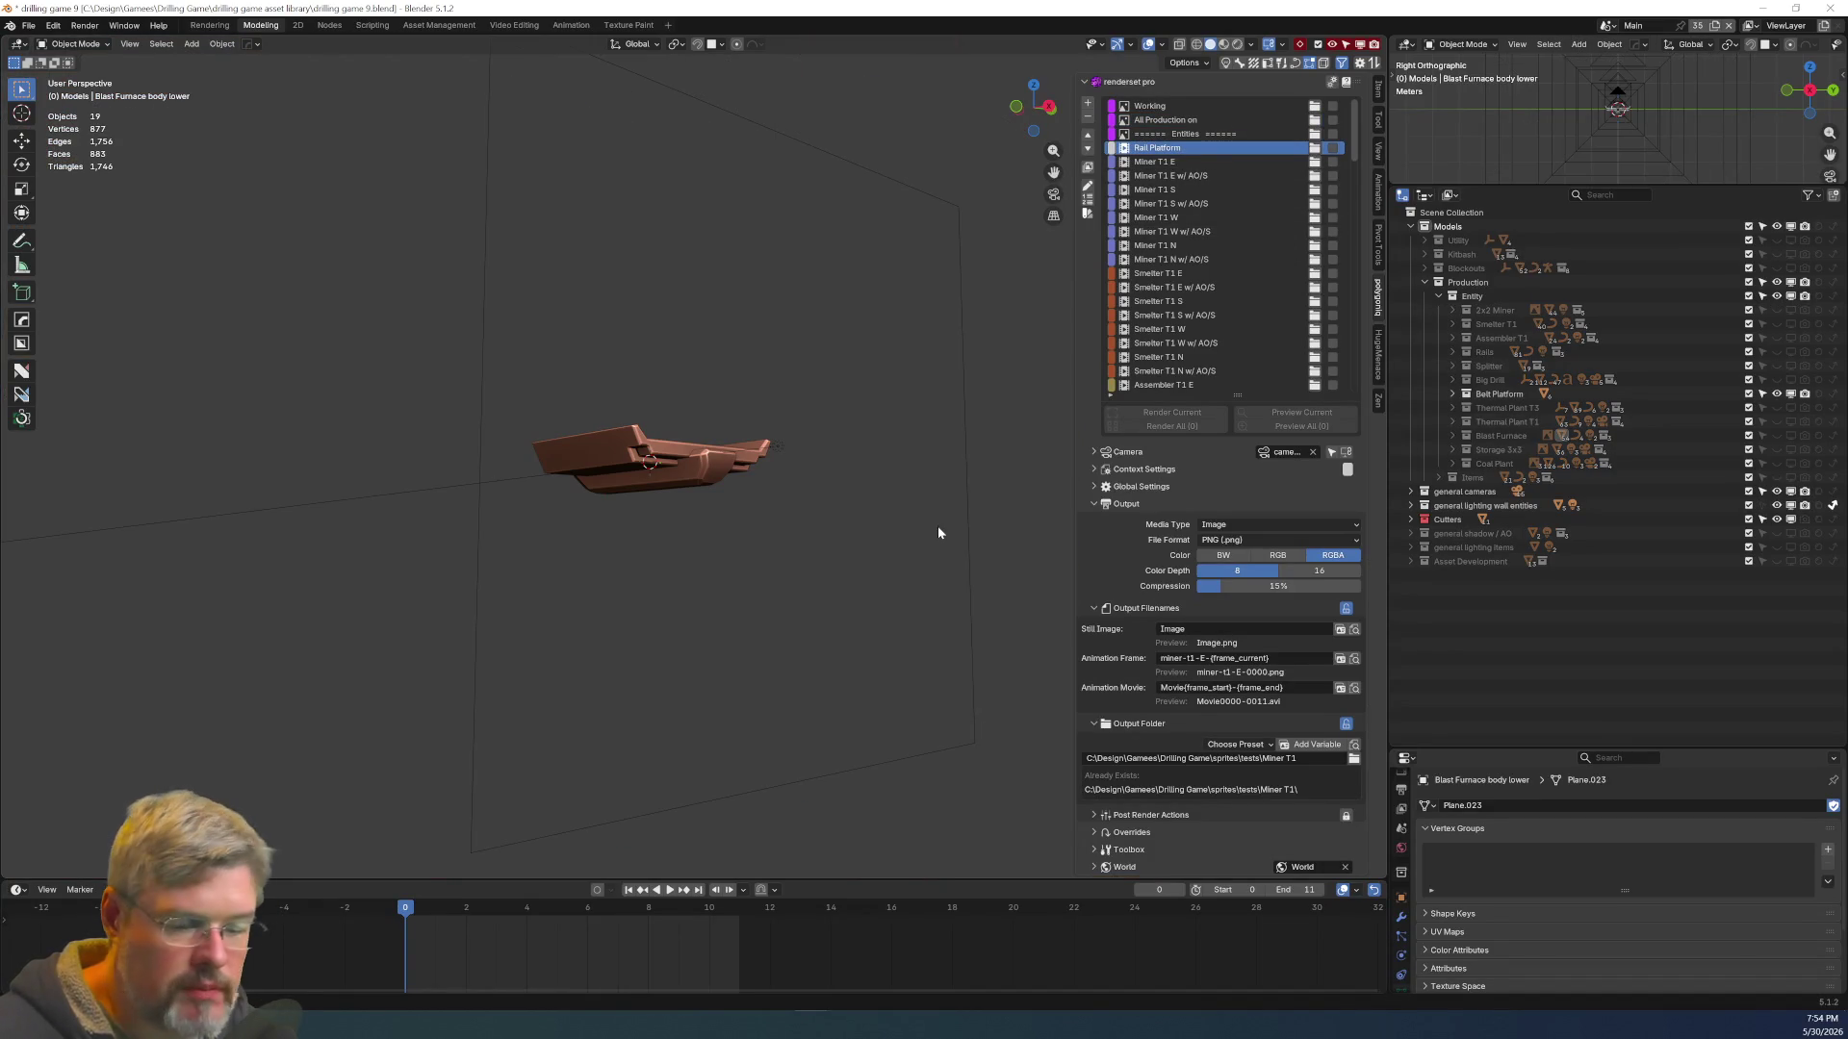